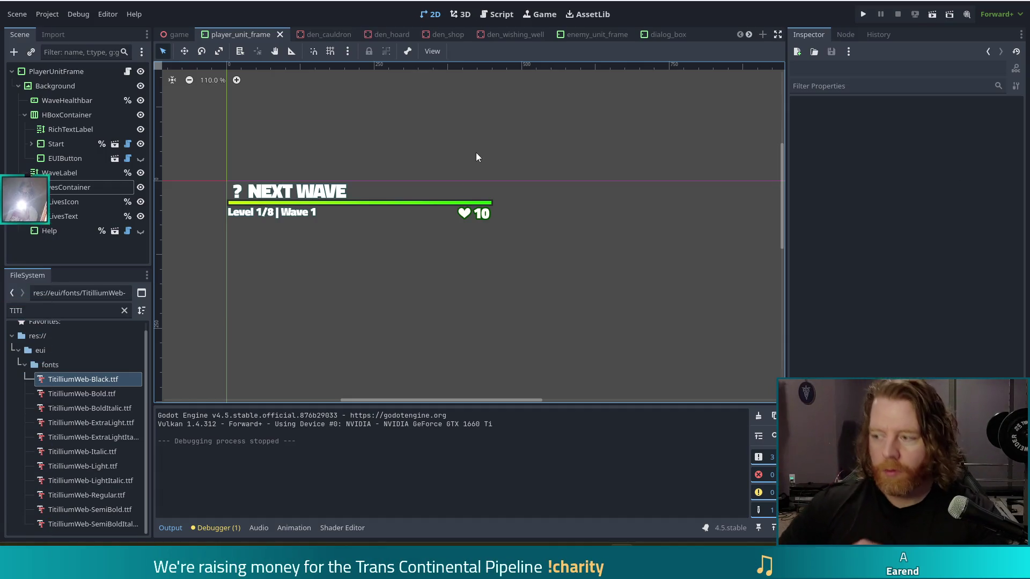
- Change the label's text before NEXT WAVE from '?' to '>' and save the player_unit_frame scene
click(237, 194)
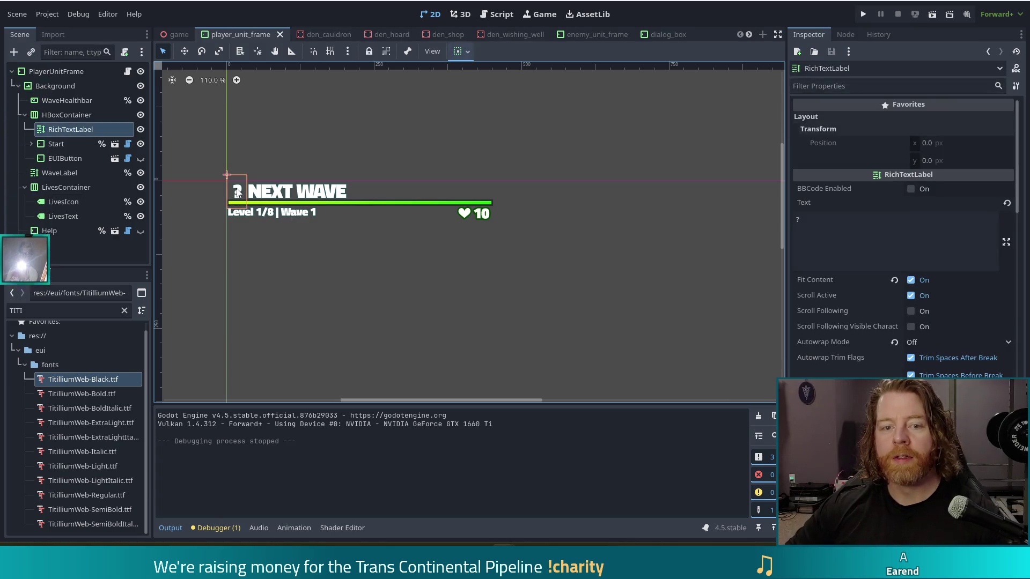
click(838, 248)
key(BackSpace)
text(>)
key(ctrl+s)
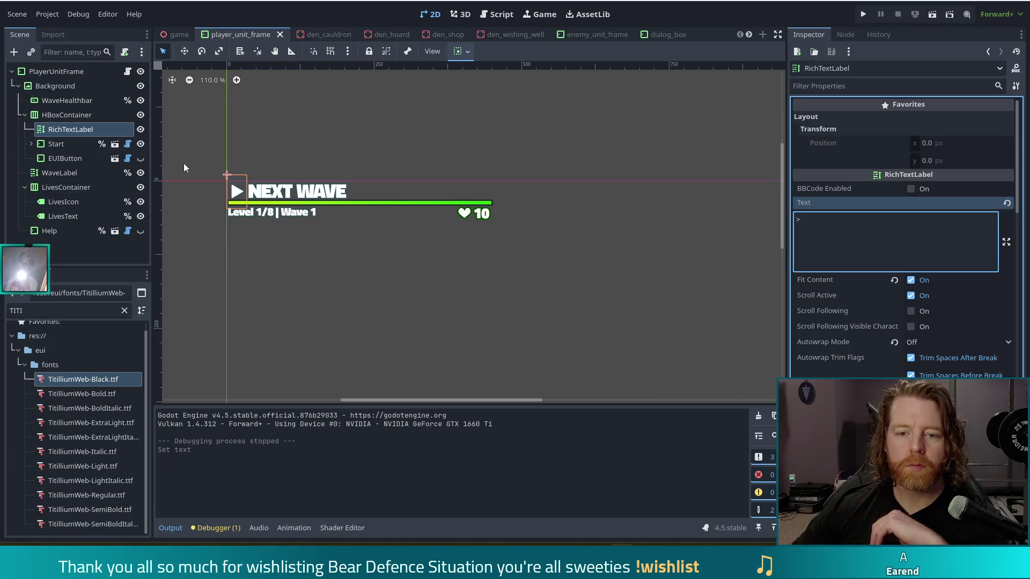
click(237, 196)
click(238, 193)
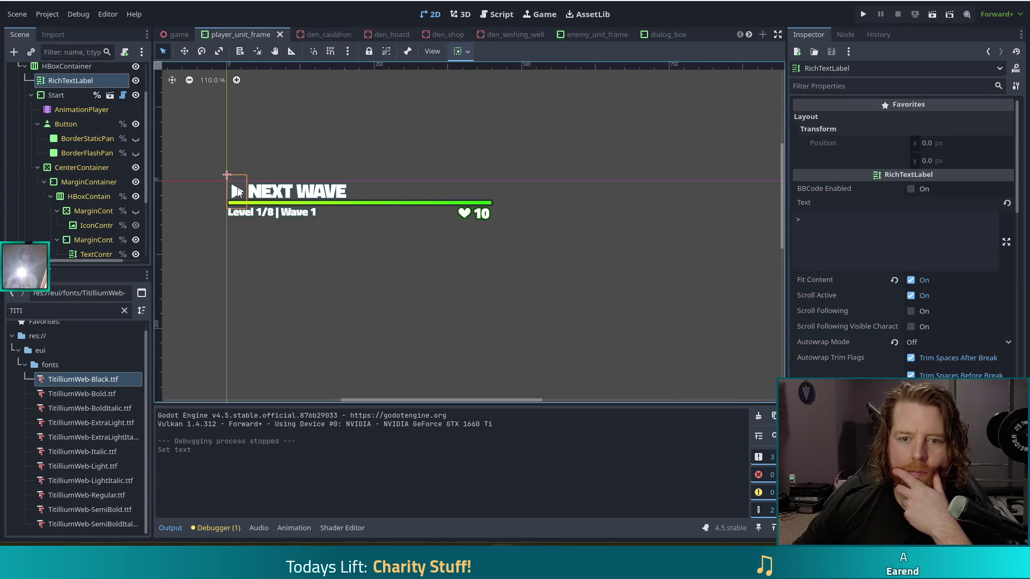
scroll(85, 156, up, 3)
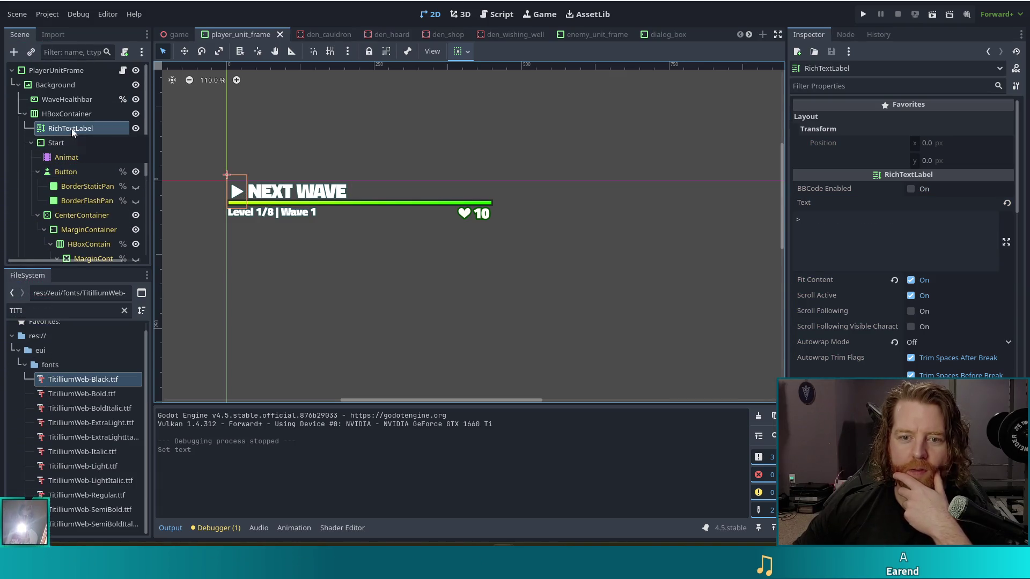
click(31, 143)
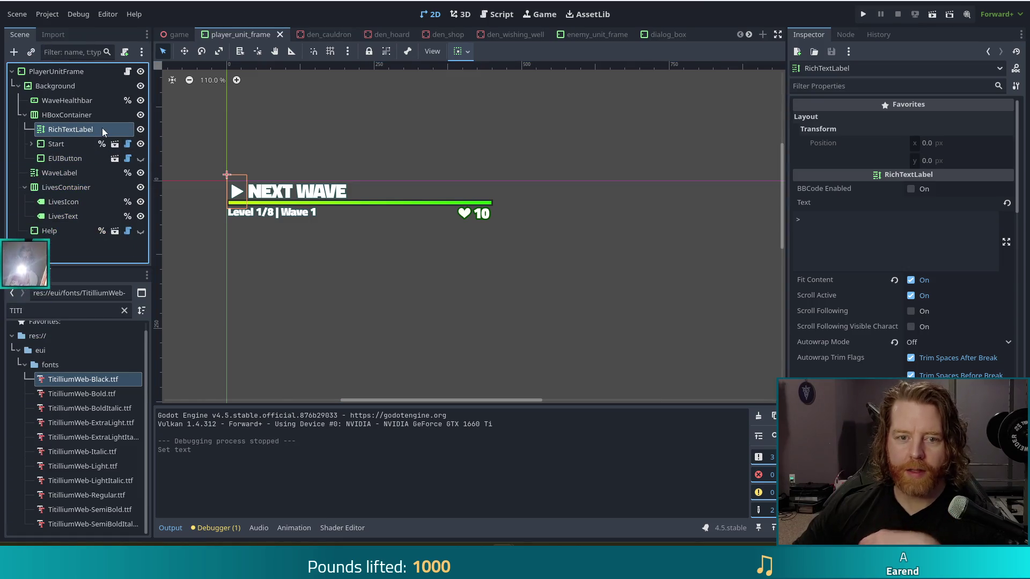
double_click(73, 131)
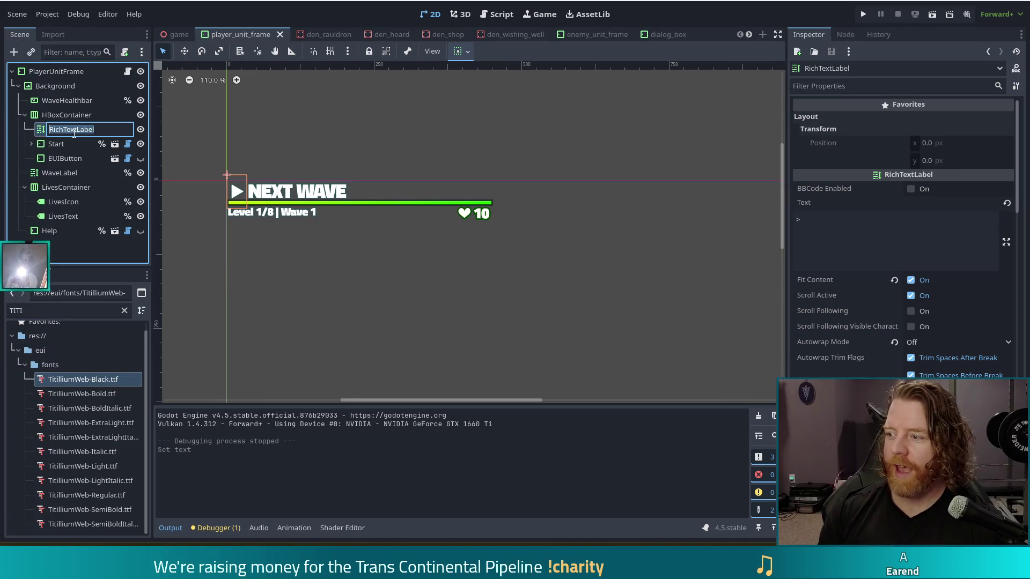
- Rename the new RichTextLabel to StartIcon and save the scene
text(StartIcon)
key(Return)
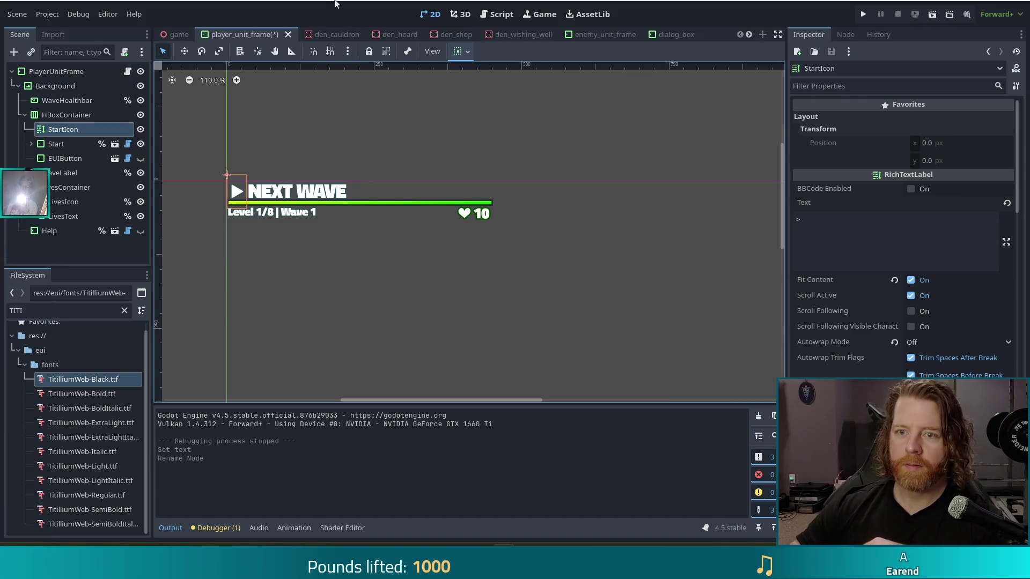
key(ctrl+s)
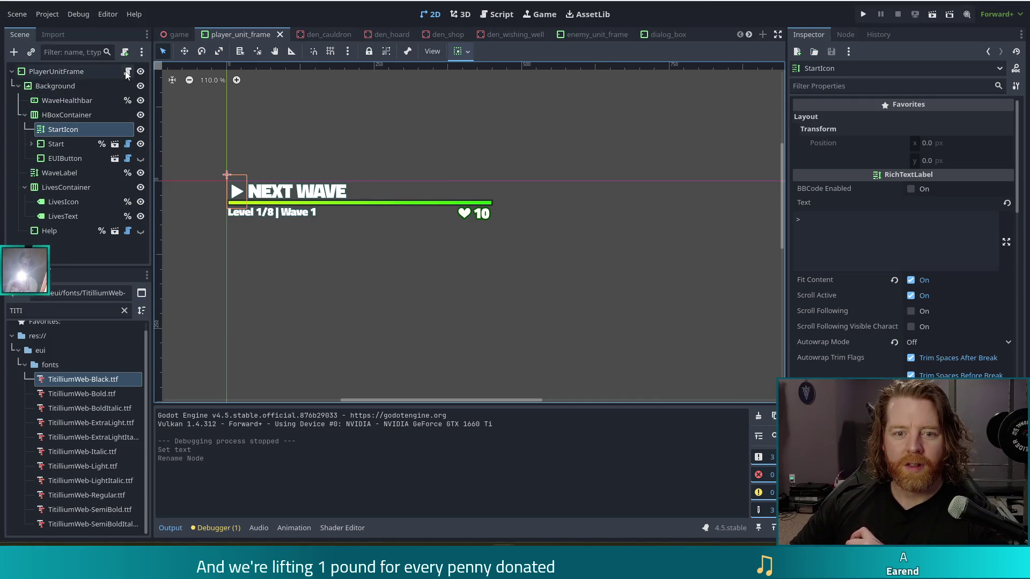
right_click(84, 130)
- Enable Access as Unique Name on the StartIcon node
click(139, 443)
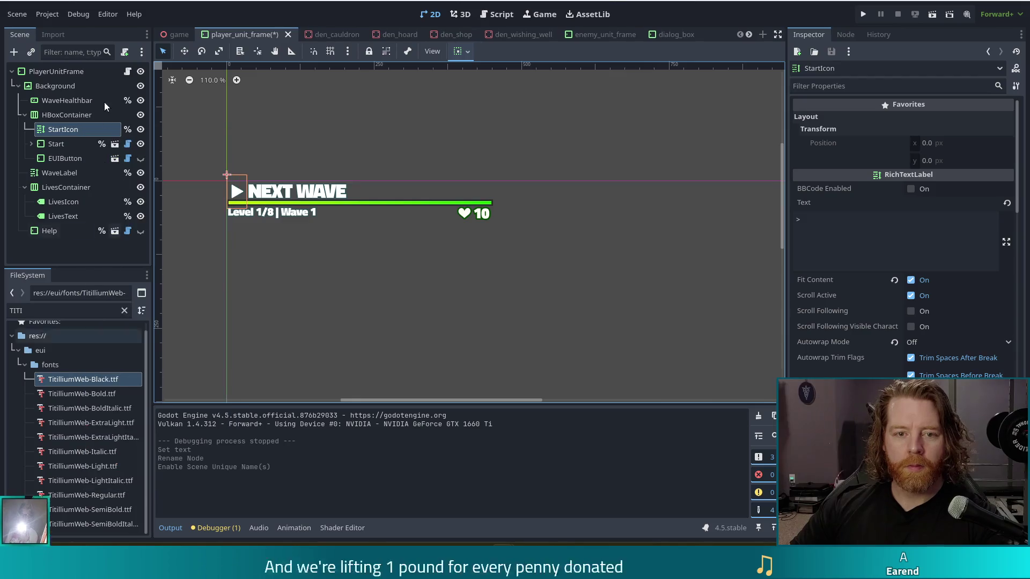
click(128, 72)
drag(773, 187, 770, 60)
click(532, 143)
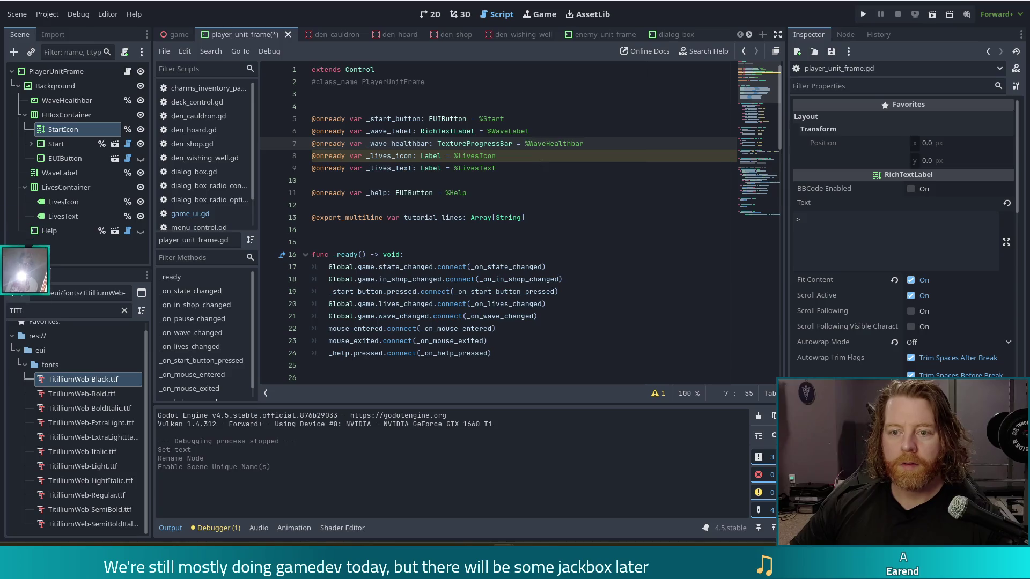
click(515, 118)
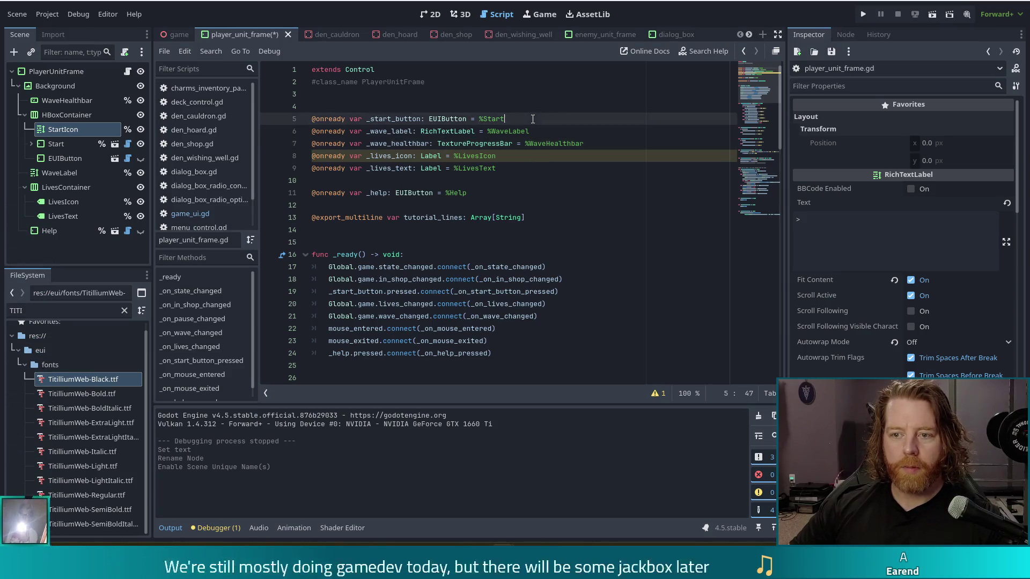
key(Return)
drag(66, 130, 365, 131)
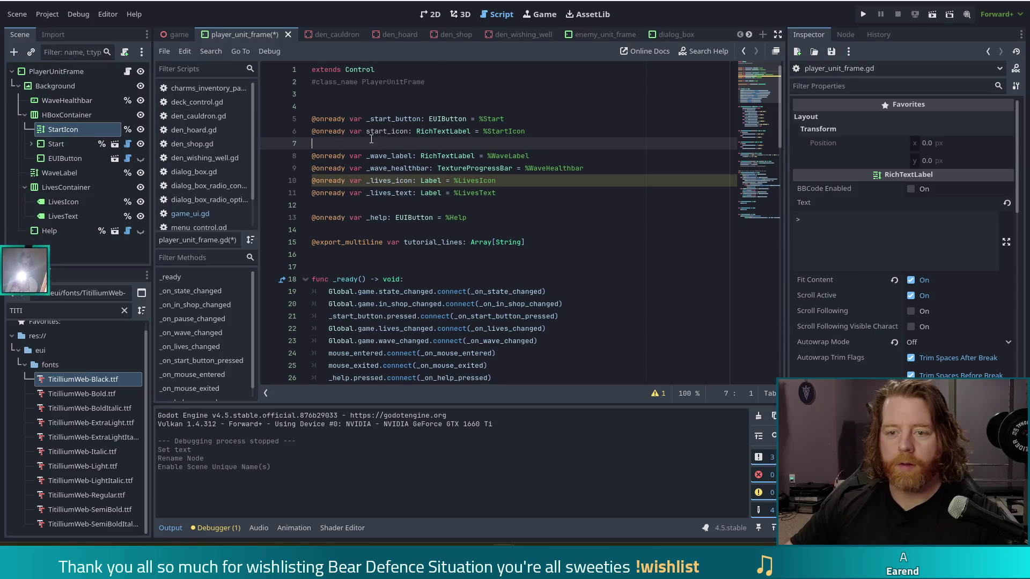
click(367, 132)
text(_)
key(ctrl+s)
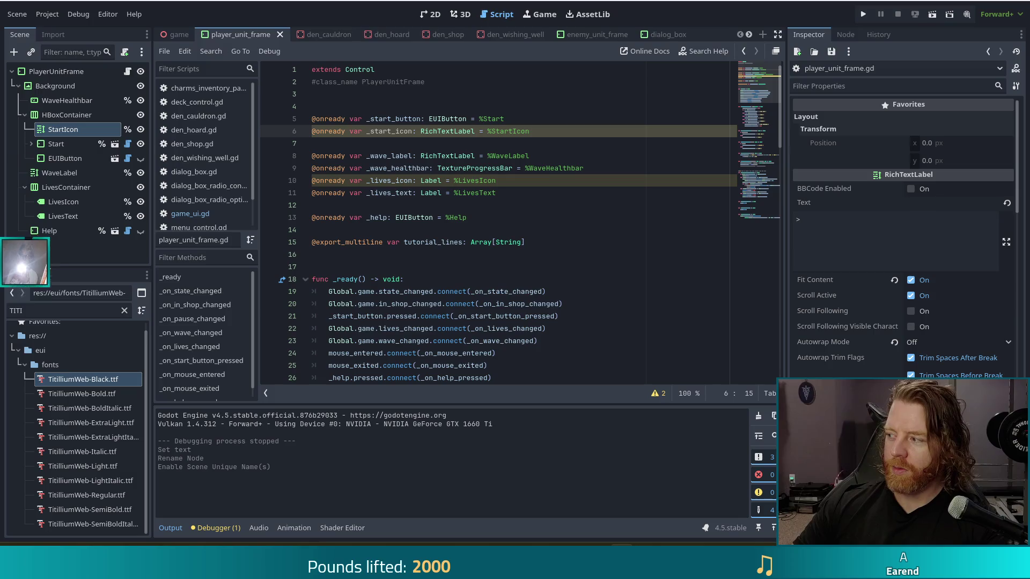
click(555, 241)
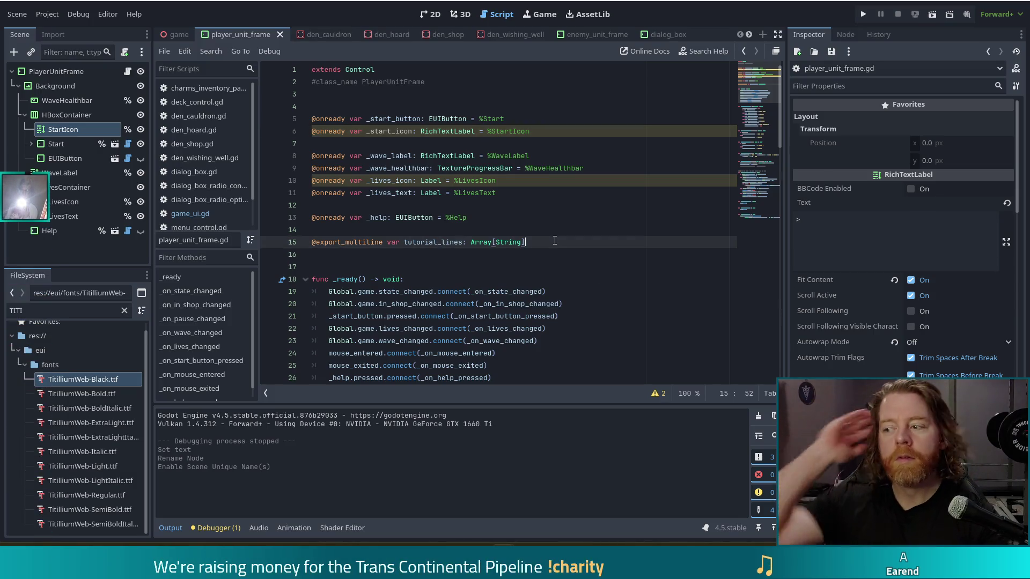
- After the help connection in _ready, begin the line _start_icon.gui_input(_on_start_icon_gui_input
click(511, 186)
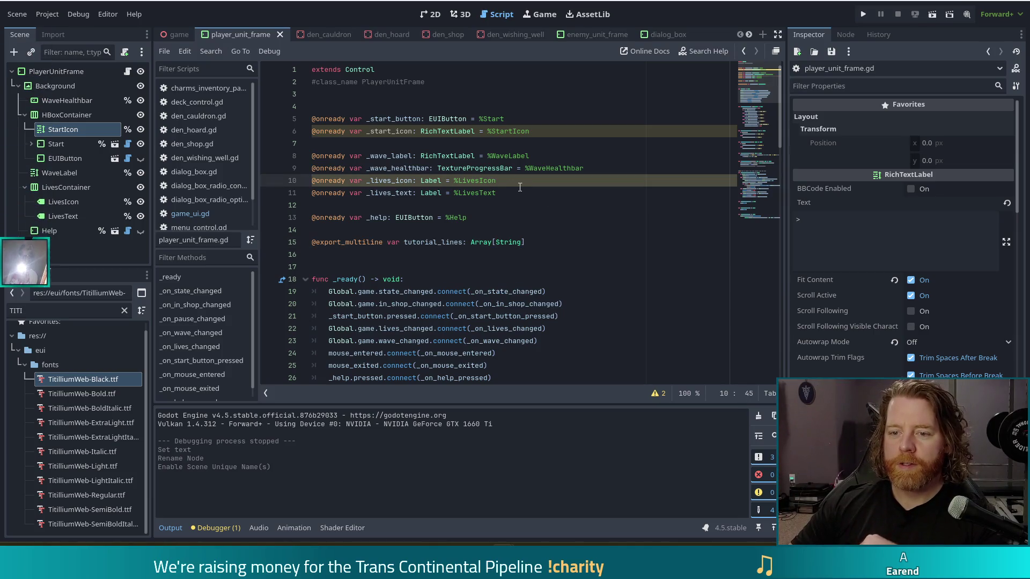
scroll(496, 209, down, 4)
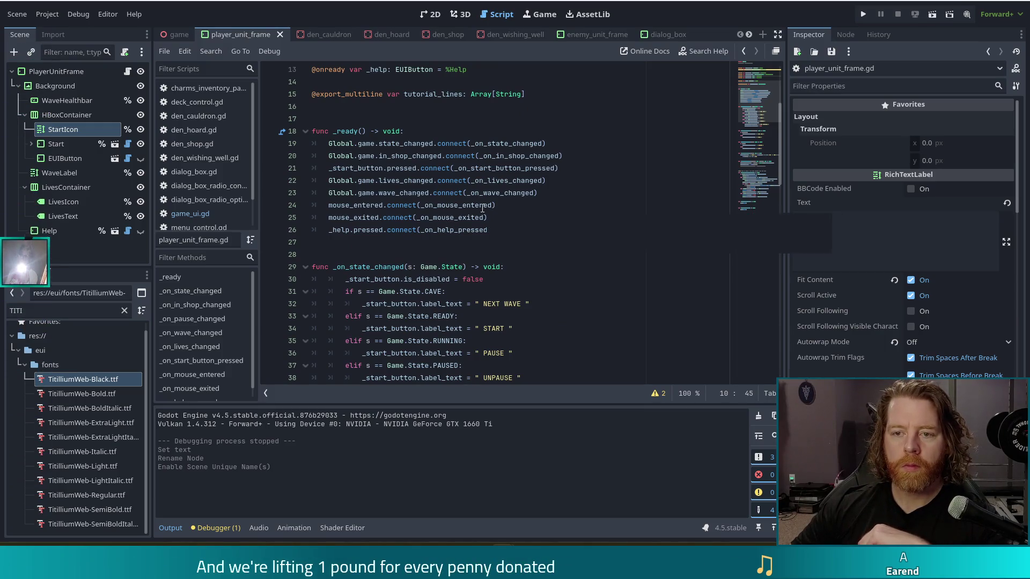
scroll(482, 209, up, 1)
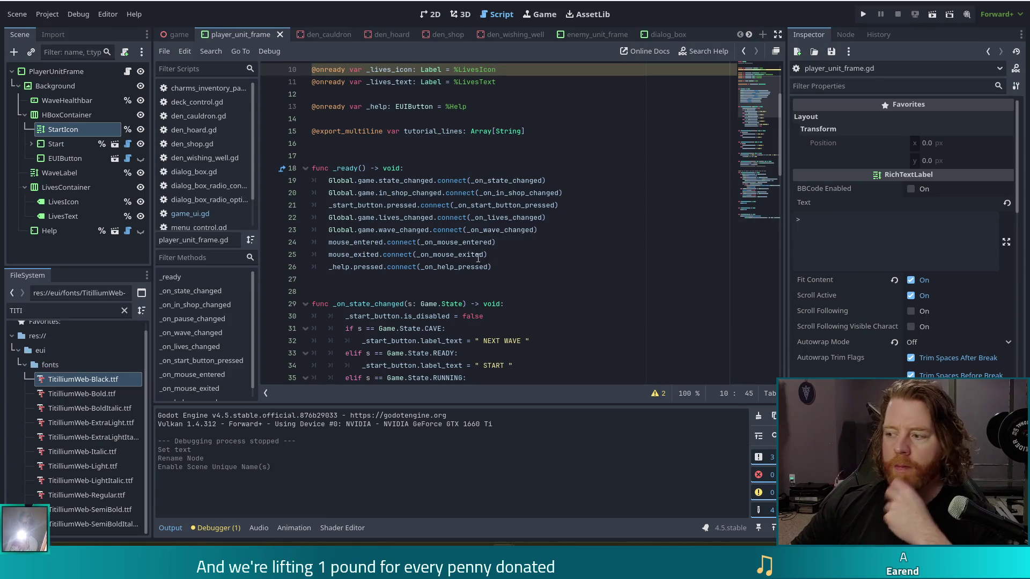
click(535, 266)
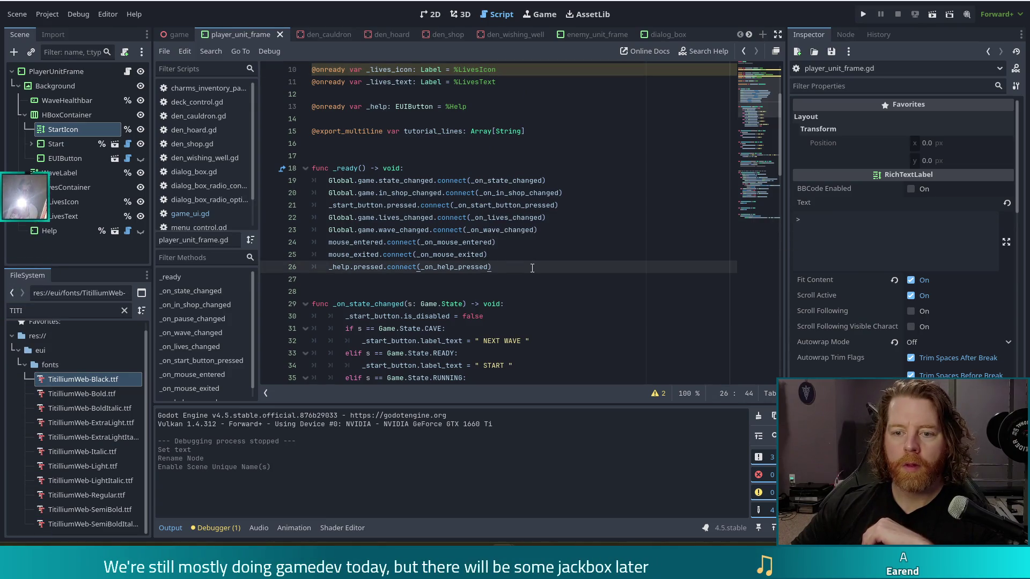
scroll(528, 257, up, 2)
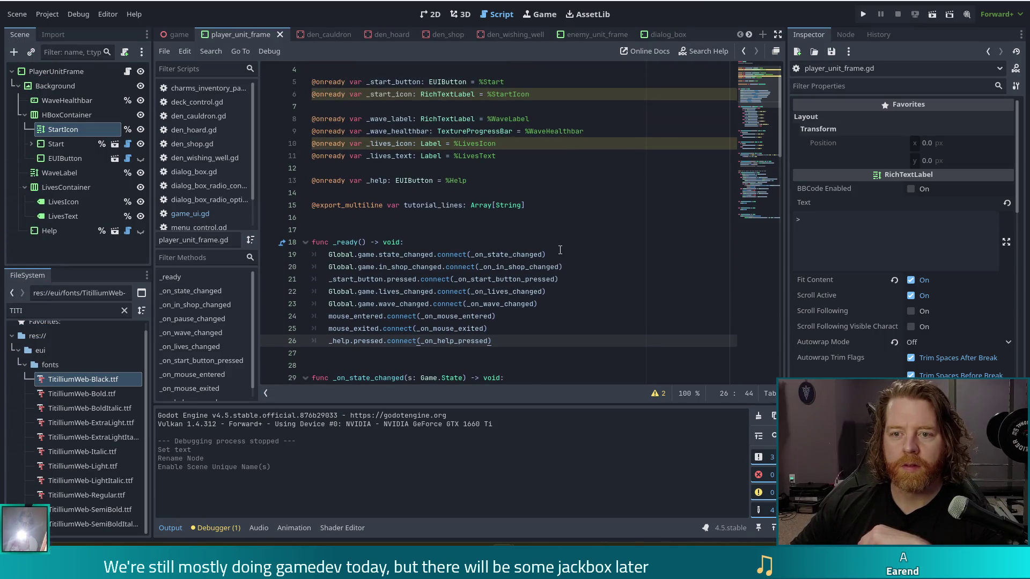
key(Return)
text(_start_i)
key(Return)
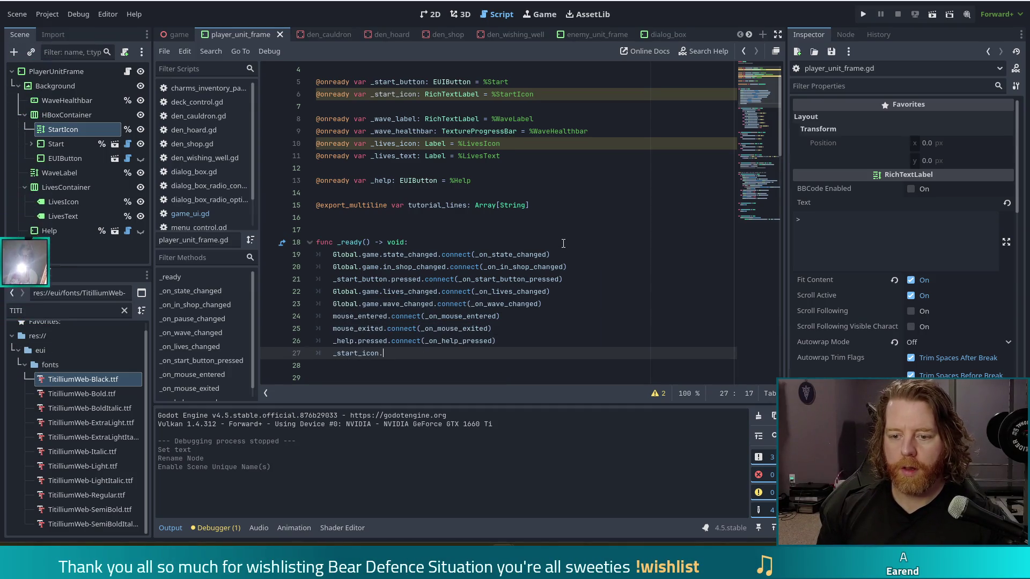
text(in)
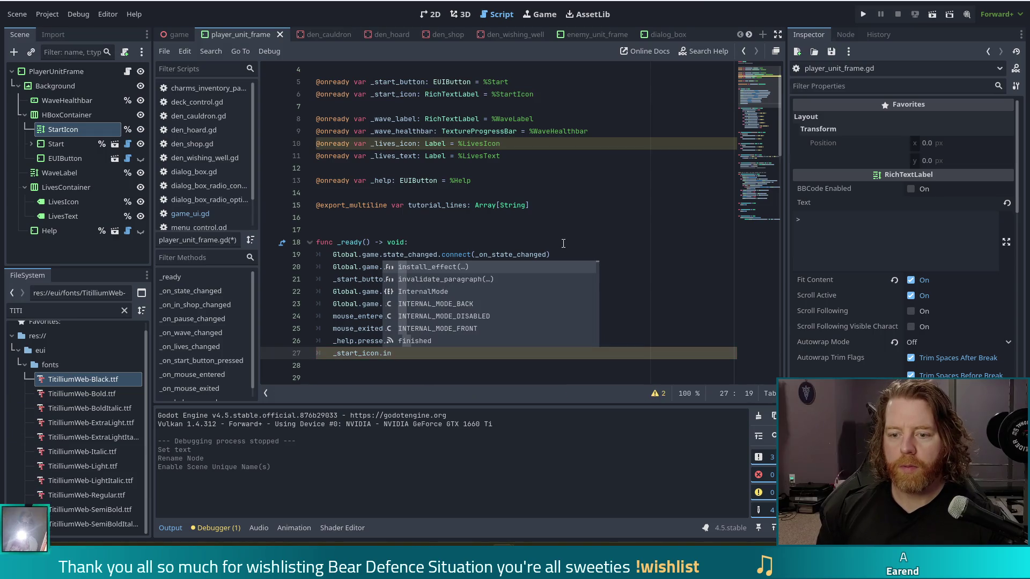
text(pu)
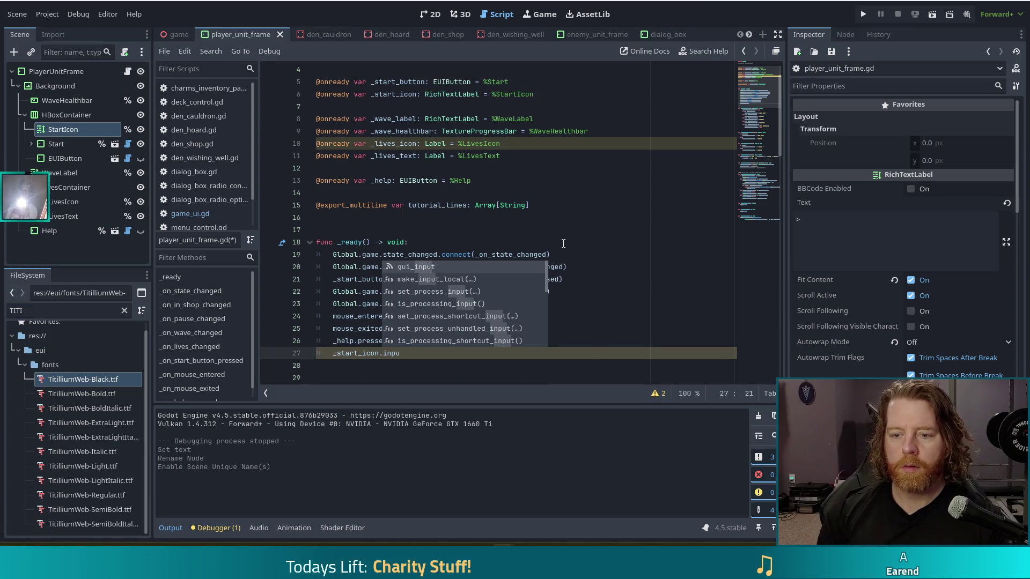
key(Return)
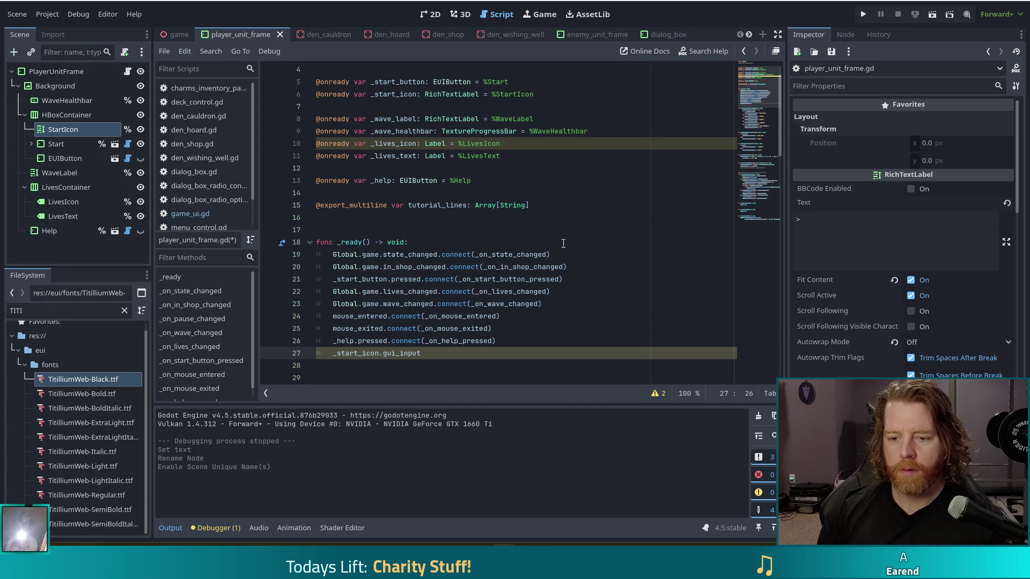
text((_)
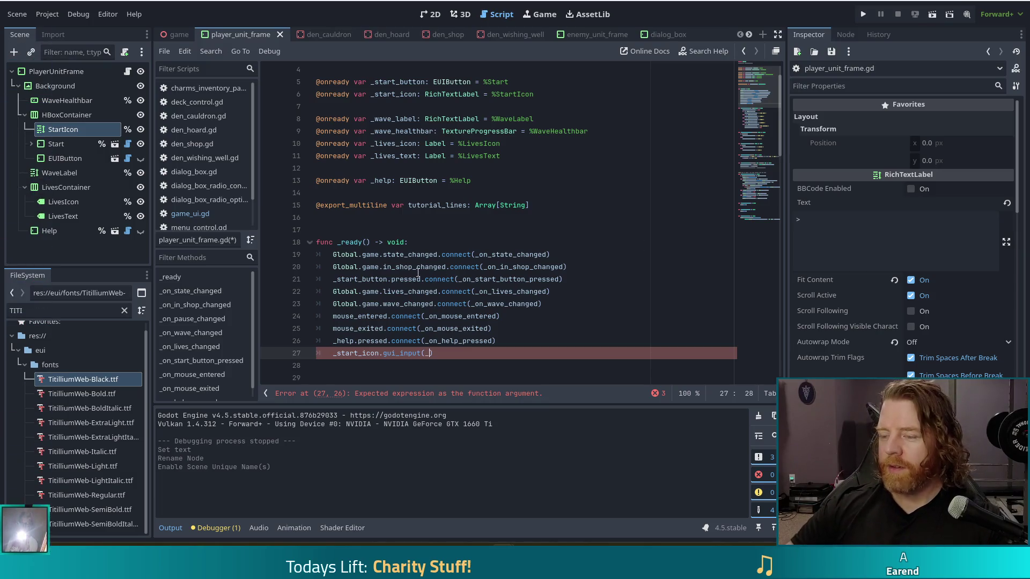
text(on)
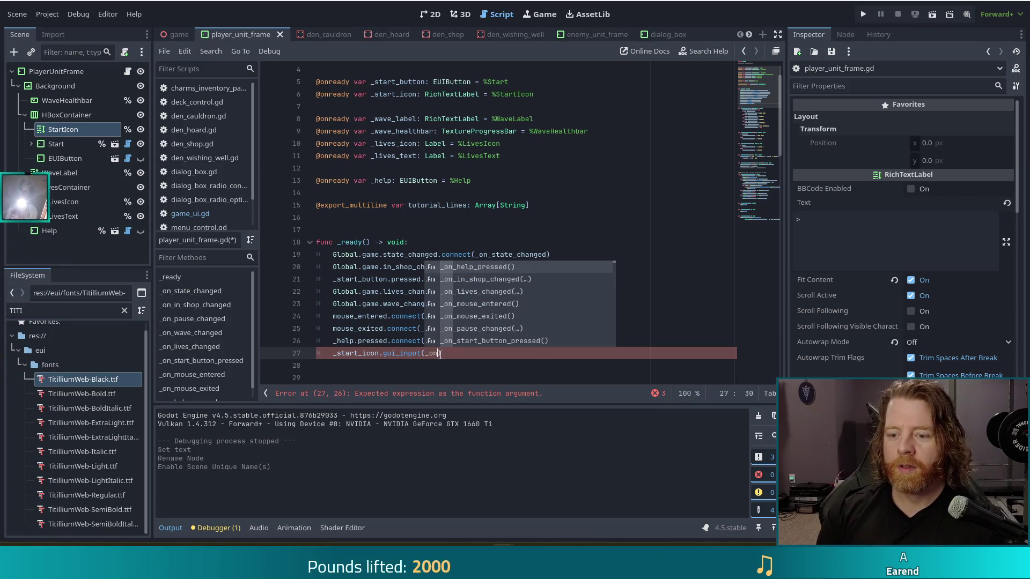
text(_start_icon_gui)
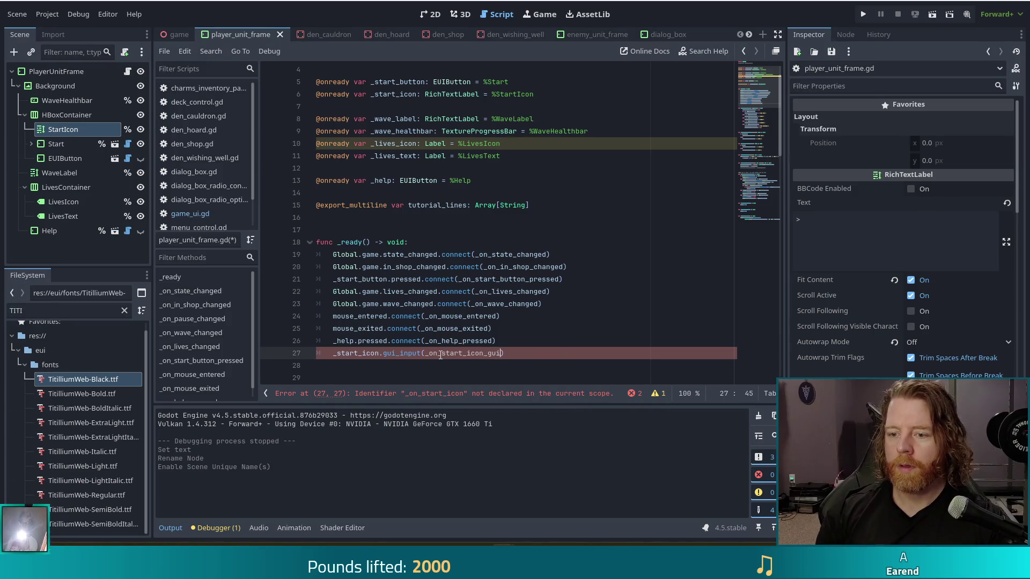
text(_input)
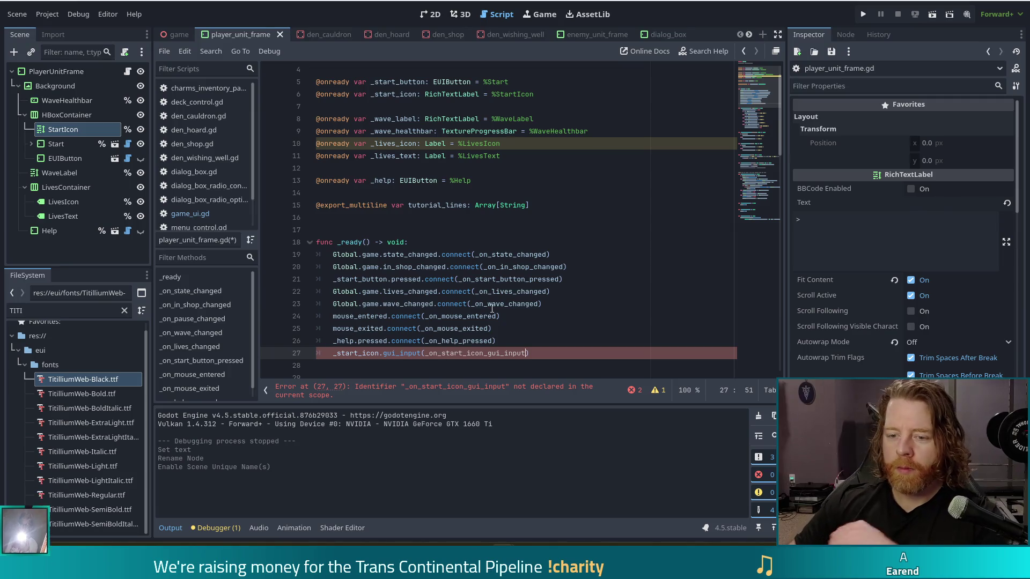
- Leave the script and switch to the Bluesky post in Chrome
scroll(491, 309, down, 4)
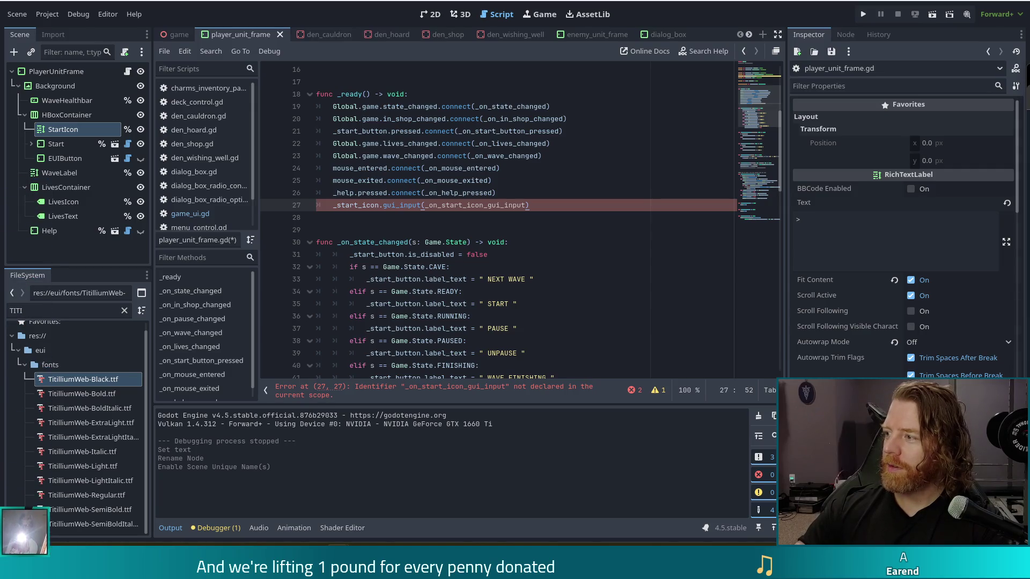
key(alt+Tab)
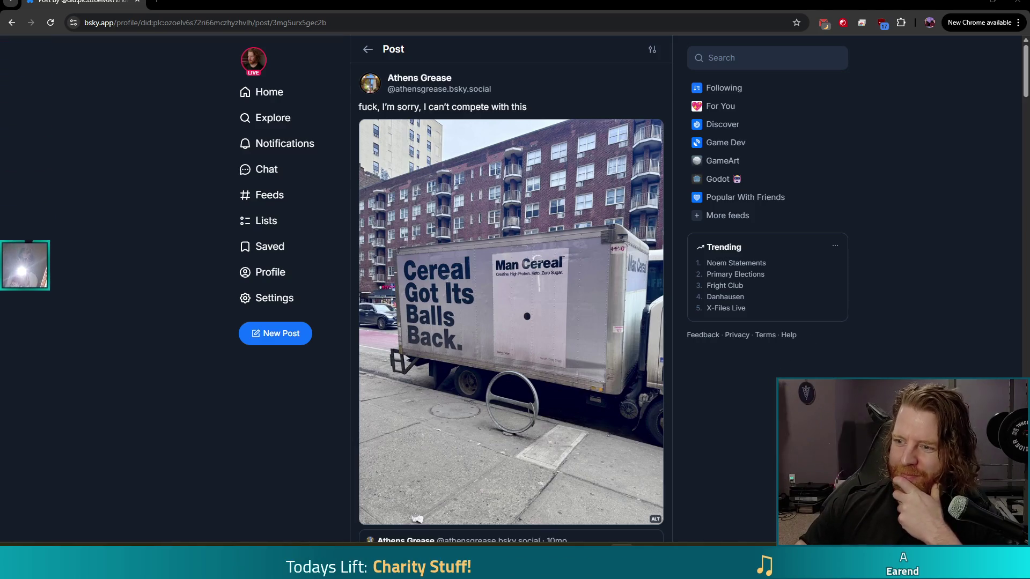
- Return from the Bluesky post to player_unit_frame.gd in the Godot script editor
key(alt+Tab)
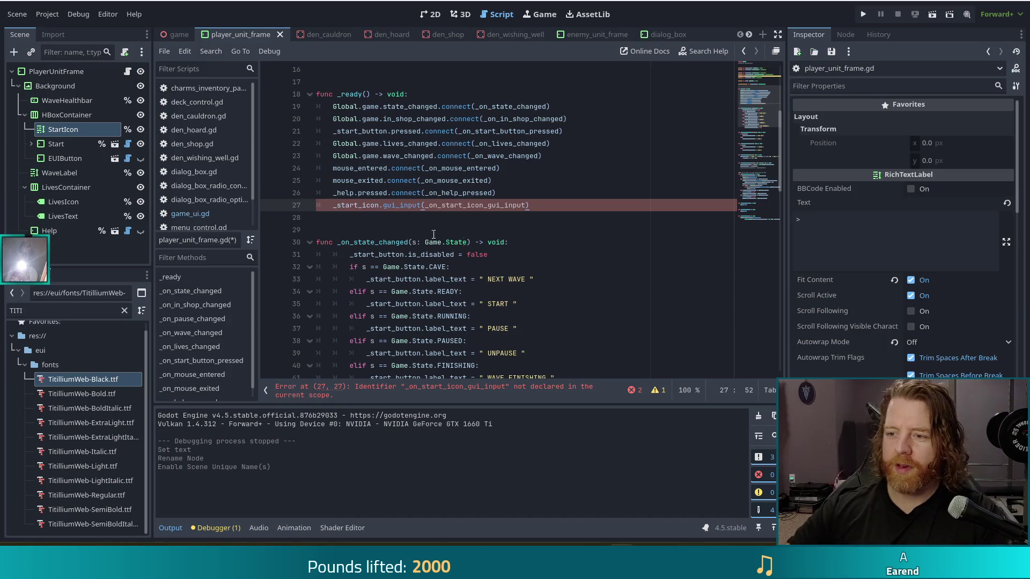
click(445, 180)
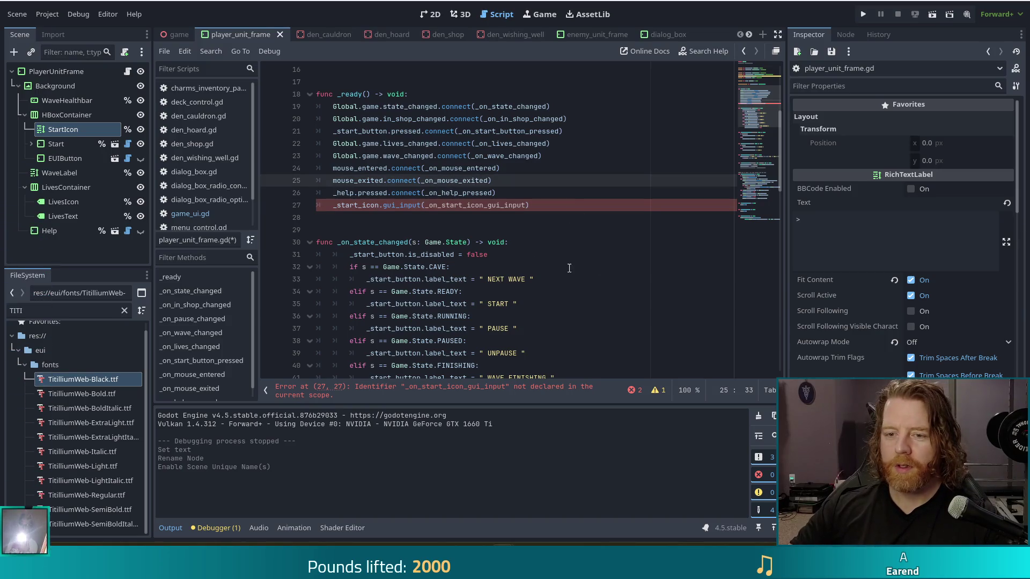
- Below _on_start_button_pressed, add a func _on_start_icon_gui_input() -> void: stub containing pass
scroll(665, 353, down, 20)
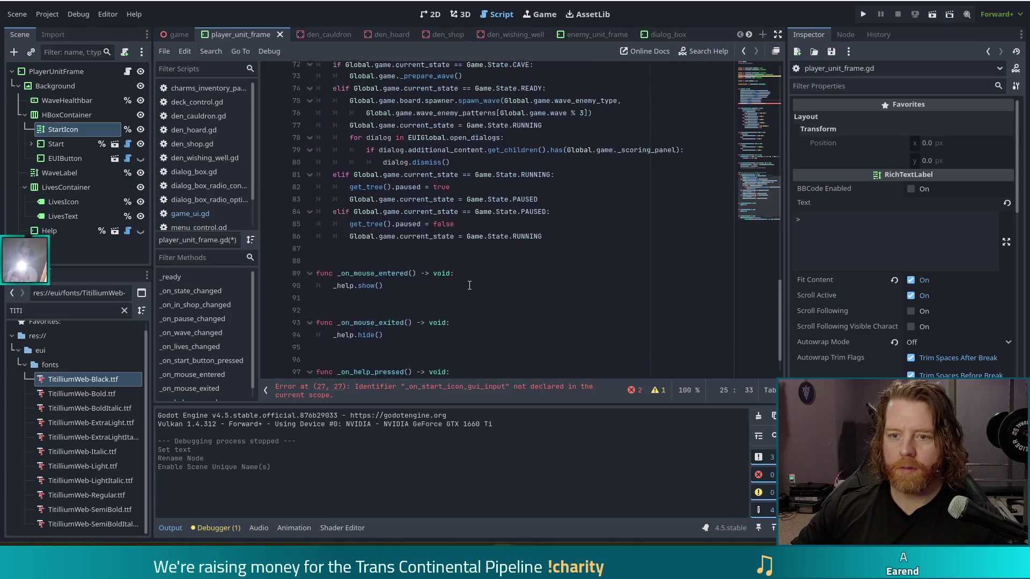
scroll(469, 285, up, 4)
scroll(469, 246, down, 2)
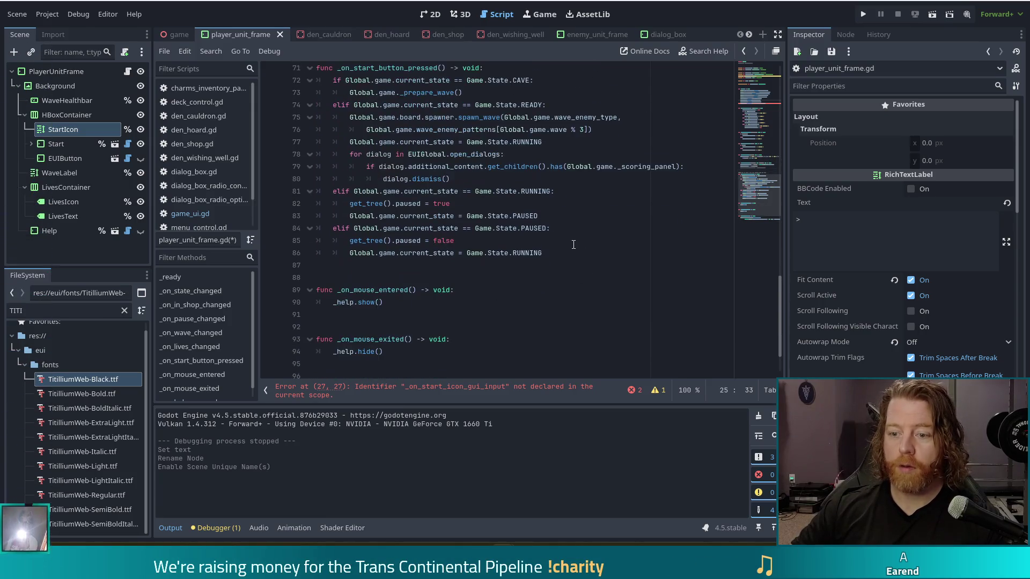
click(574, 260)
key(Return)
key(Return)
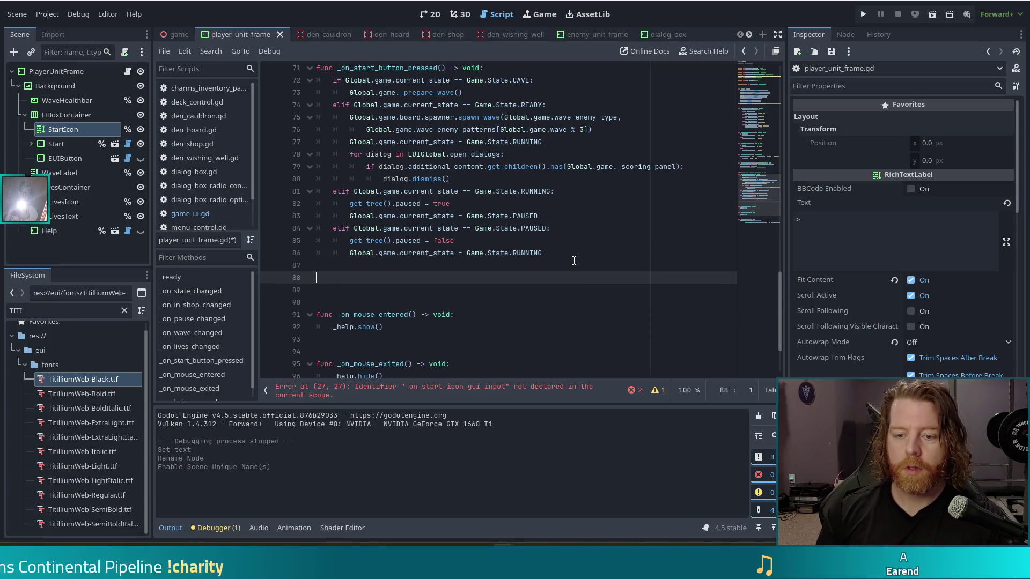
scroll(497, 265, up, 2)
scroll(497, 265, down, 1)
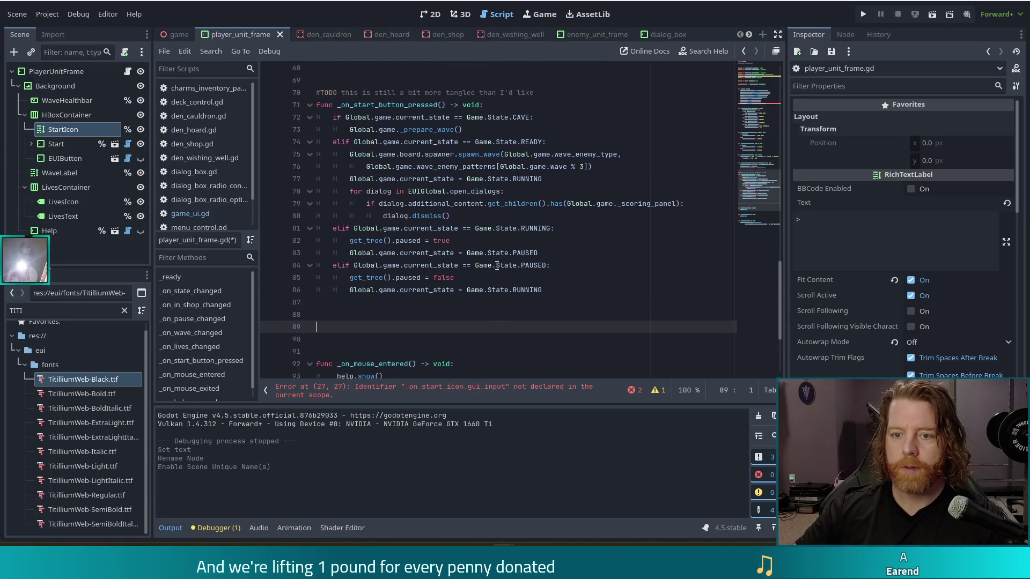
text(_on)
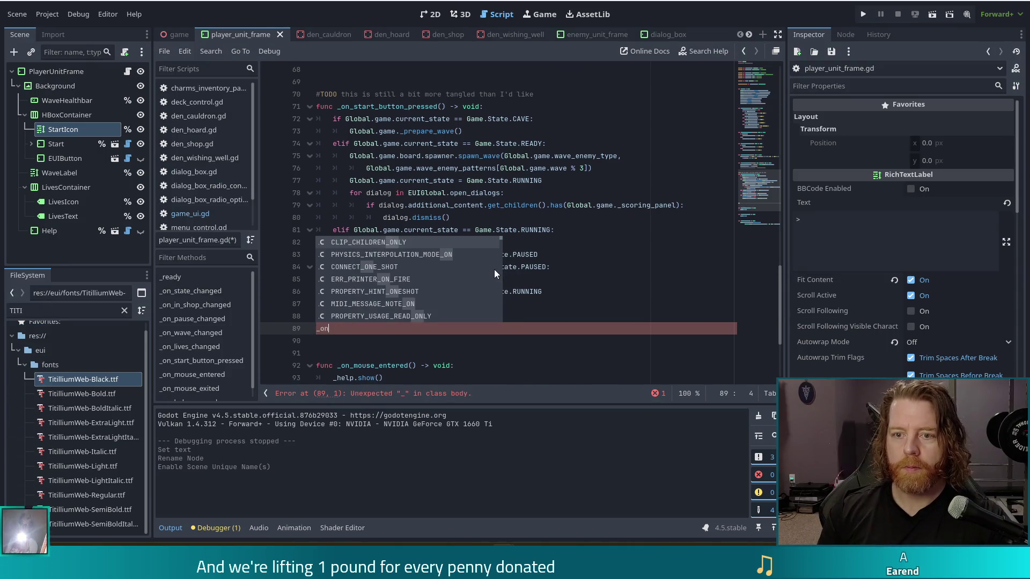
key(BackSpace)
key(BackSpace)
key(BackSpace)
text(func _on)
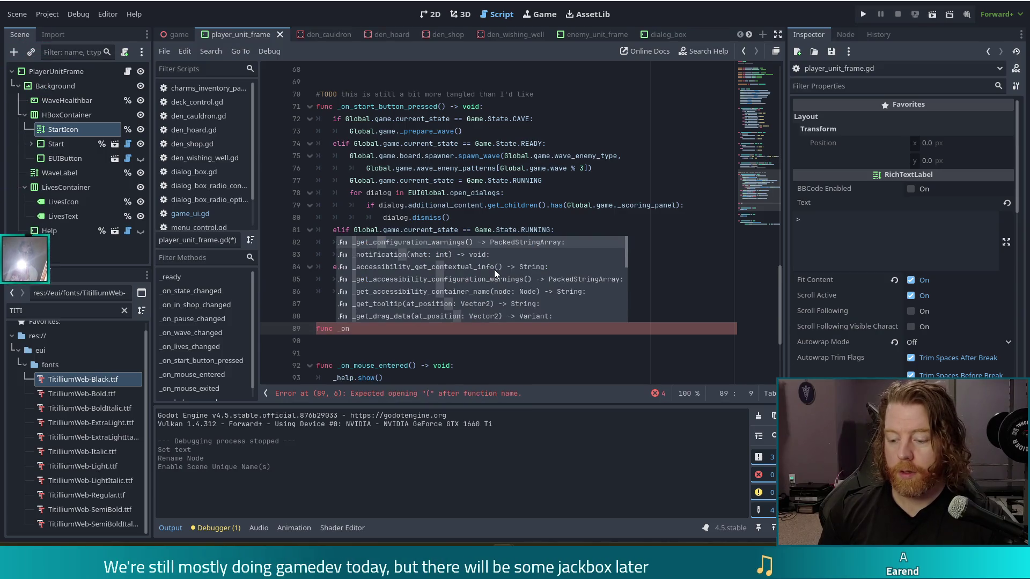
text(_start_icon_gui_)
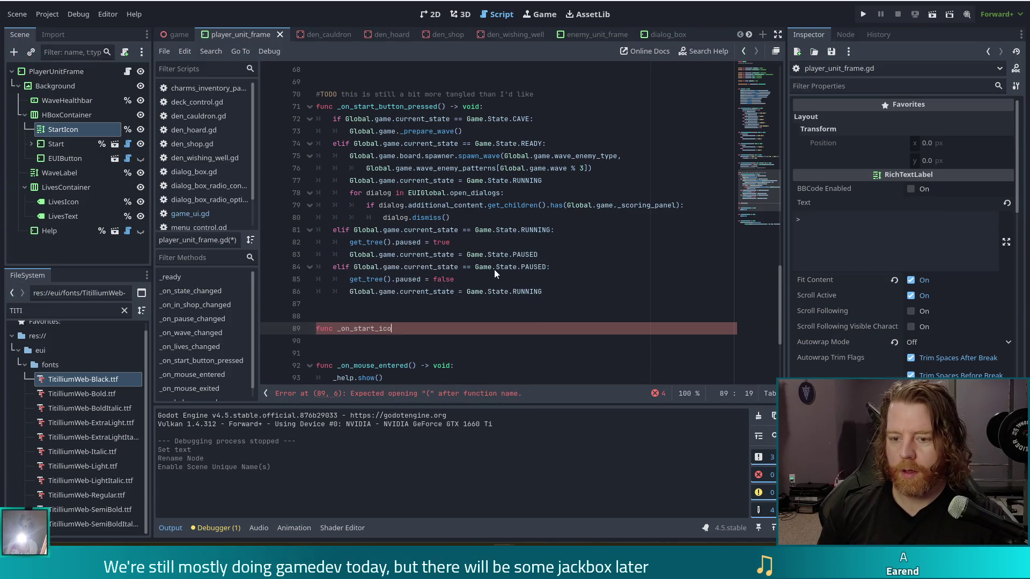
text(input() -> void:)
key(Return)
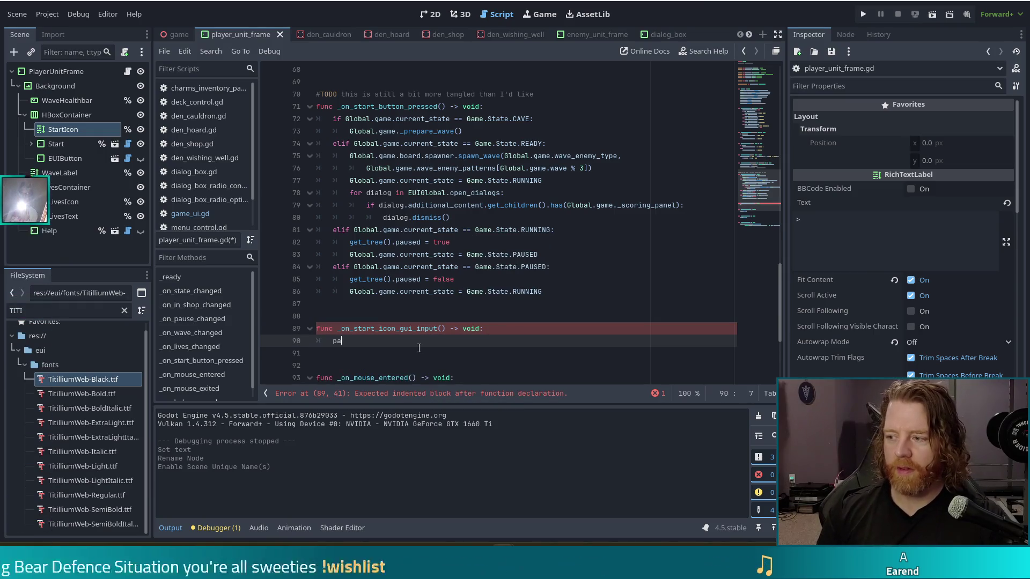
text(pass)
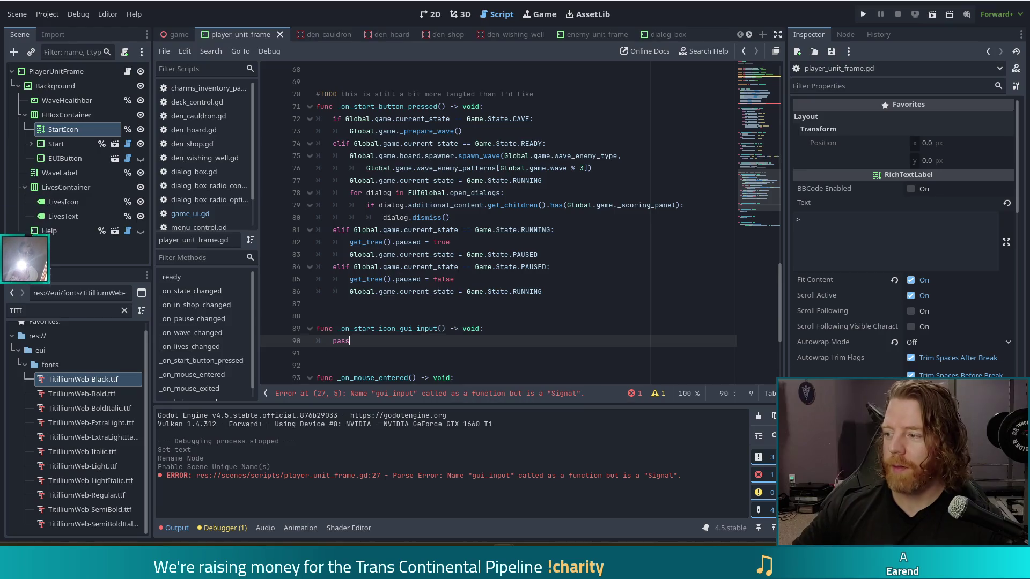
- Look up the gui_input signal documentation, then return to the script
click(412, 328)
scroll(470, 273, up, 9)
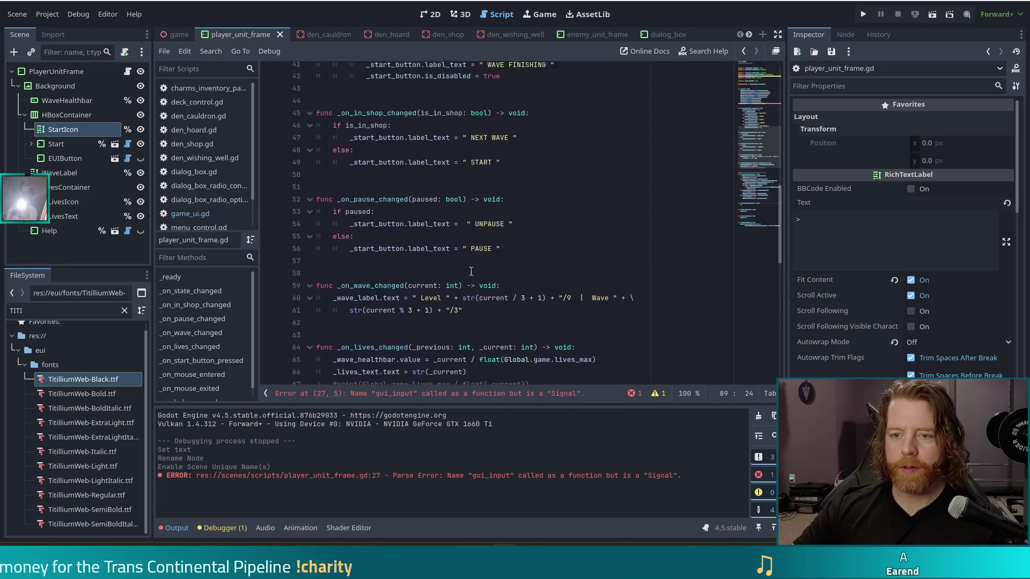
scroll(469, 273, up, 8)
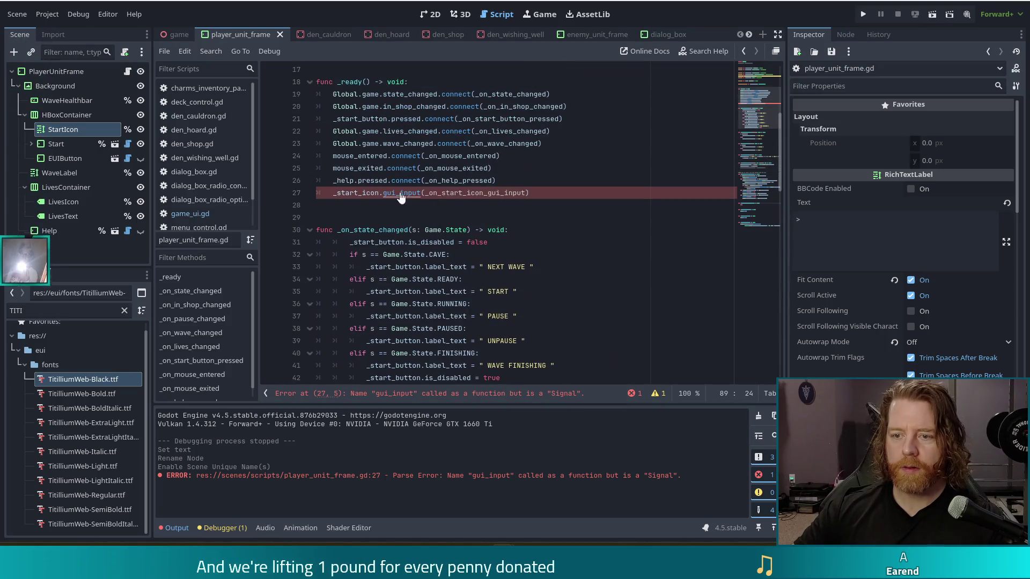
ctrl+click(404, 196)
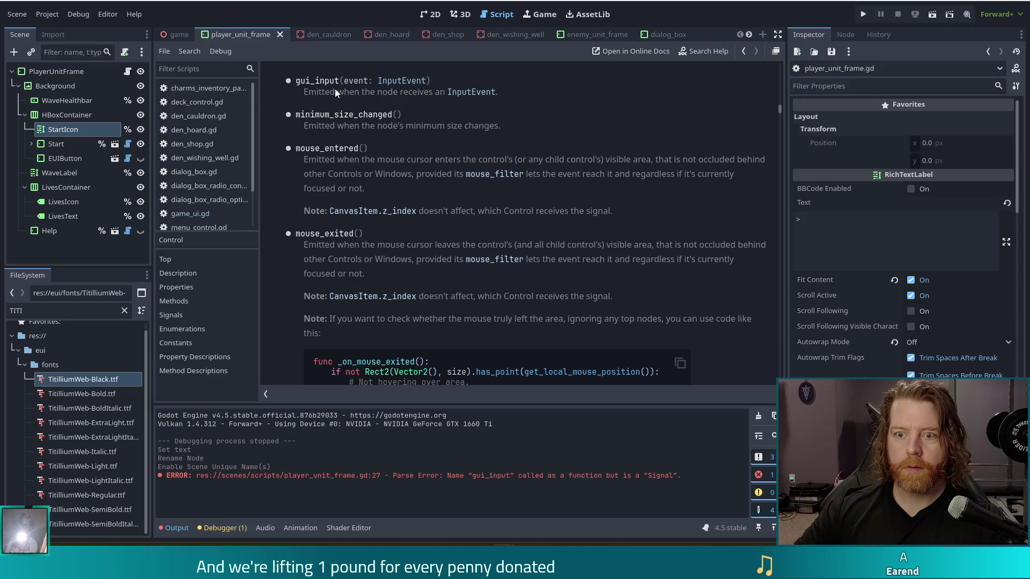
key(alt+Left)
key(alt+Left)
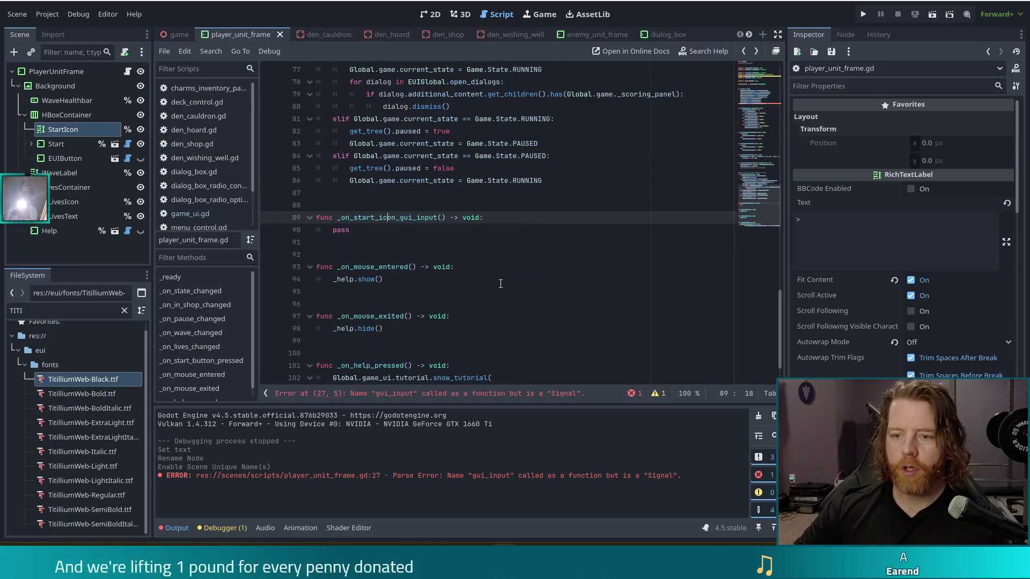
- Give _on_start_icon_gui_input an e: InputEvent parameter and open a new line in its body
click(442, 218)
text(e: InputEvent)
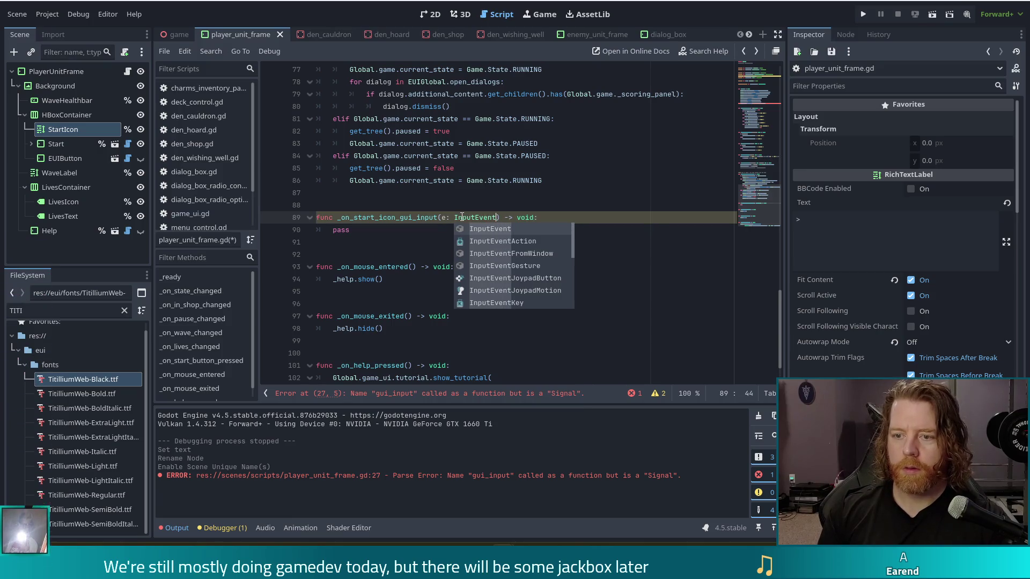
key(Escape)
key(Up)
scroll(498, 243, up, 5)
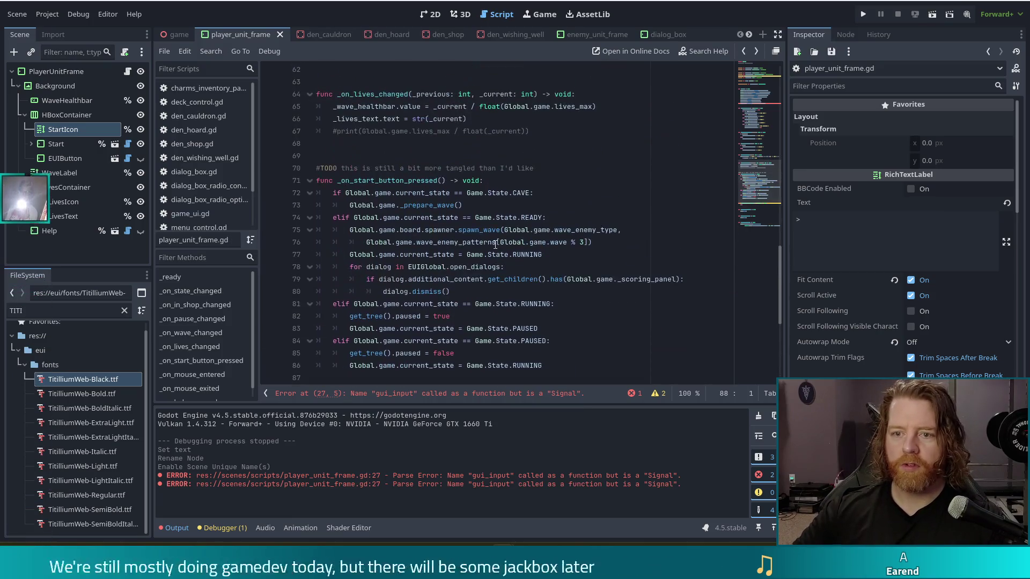
scroll(536, 225, down, 6)
click(570, 185)
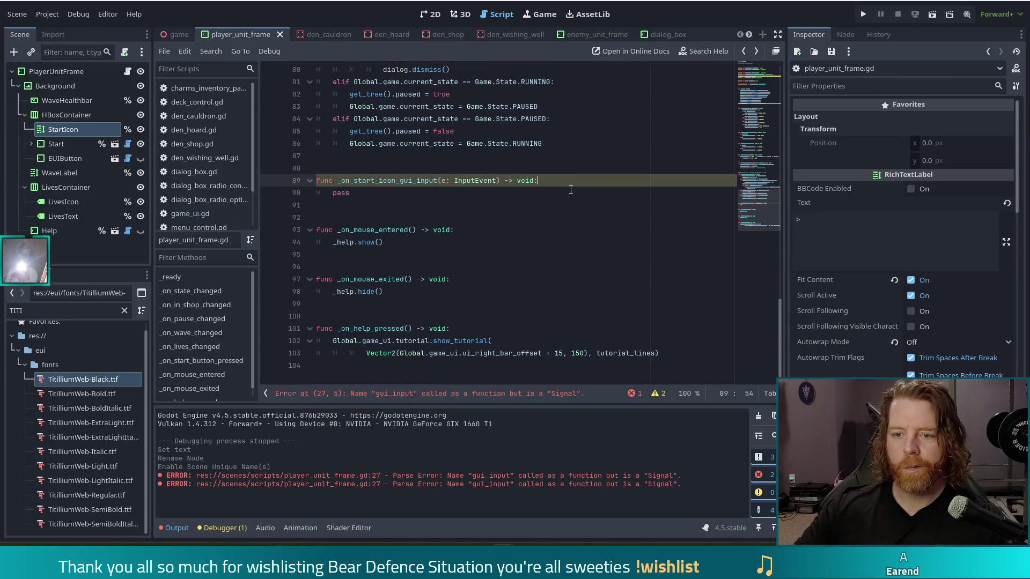
key(Return)
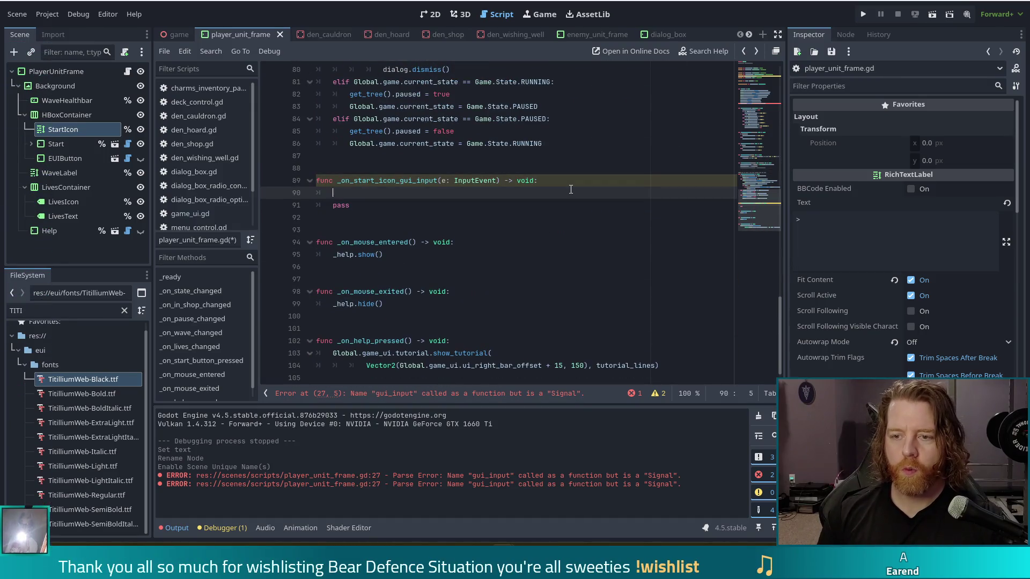
- Review the state checks in _on_start_button_pressed and save player_unit_frame.gd
scroll(536, 182, up, 4)
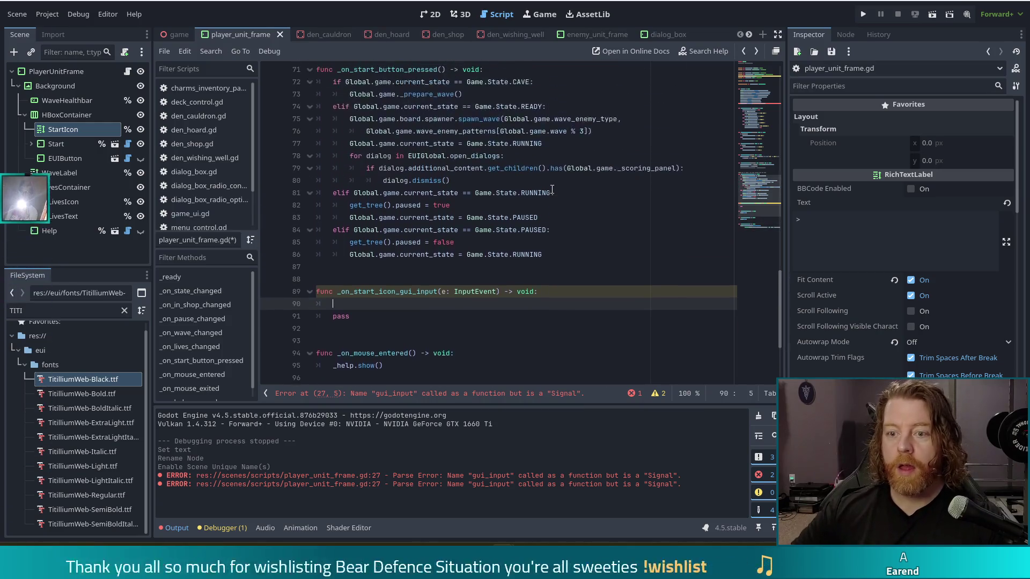
mouse_move(450, 119)
mouse_down()
mouse_move(477, 294)
mouse_move(482, 222)
mouse_move(494, 224)
mouse_up()
click(456, 157)
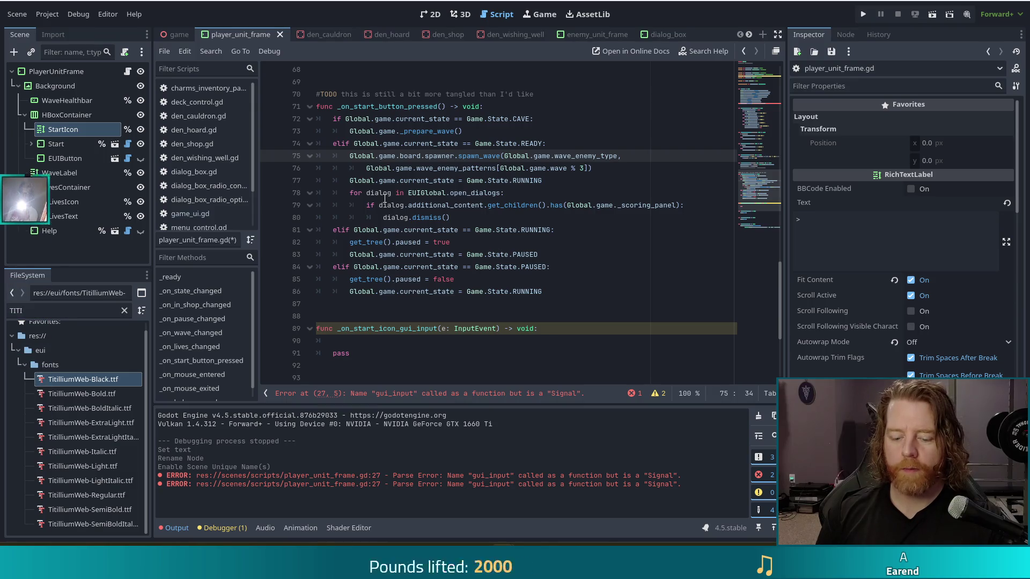
key(ctrl+s)
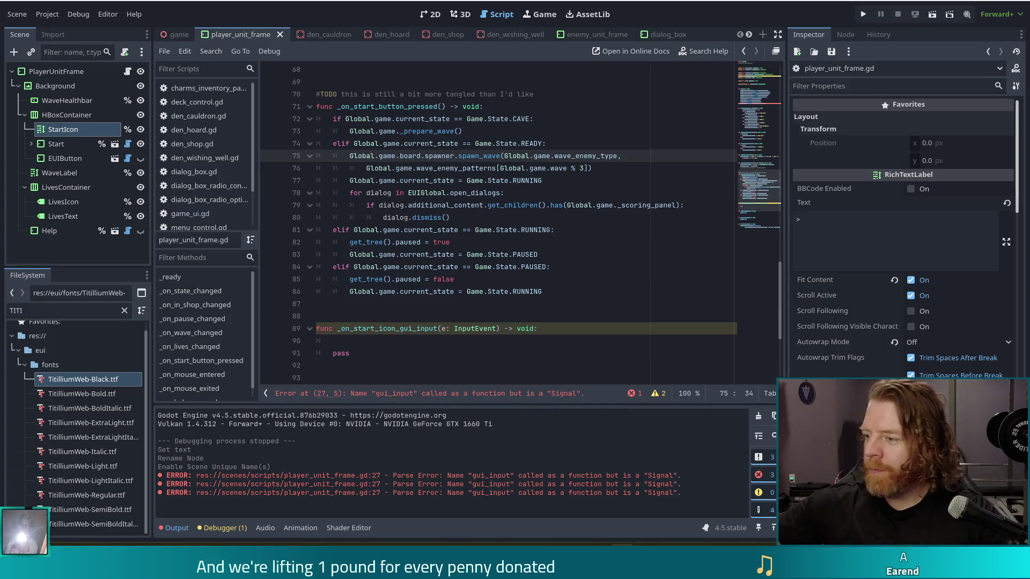
click(427, 341)
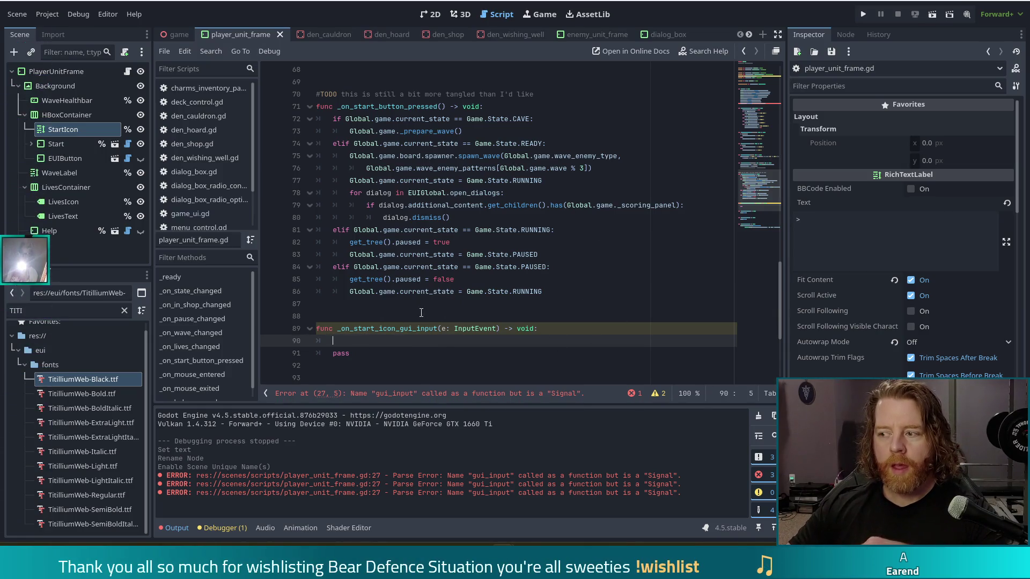
click(343, 354)
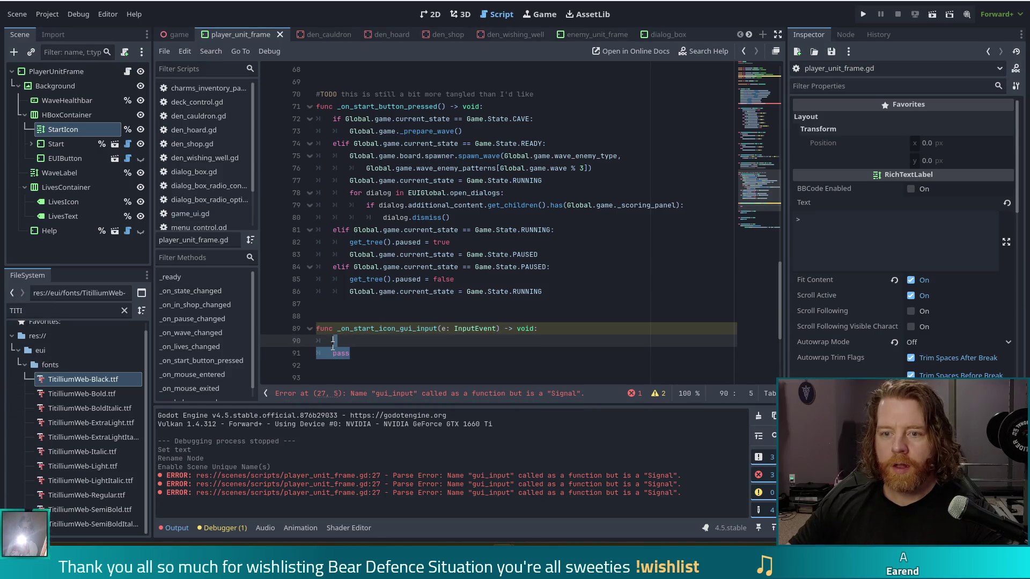
- Write 'if e is InputEventMouseButton' on line 90, completing the class name from suggestions
click(368, 340)
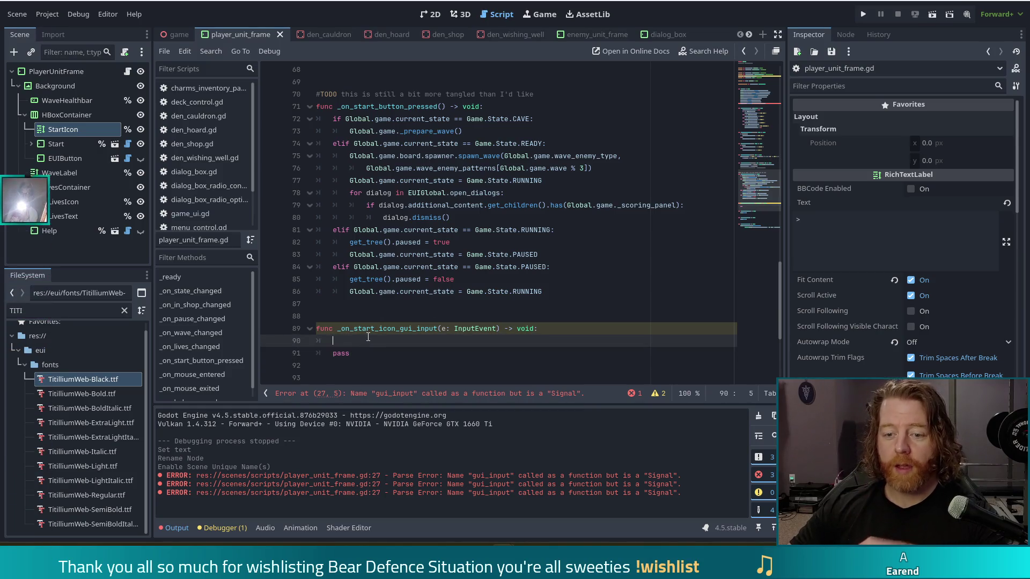
text(if )
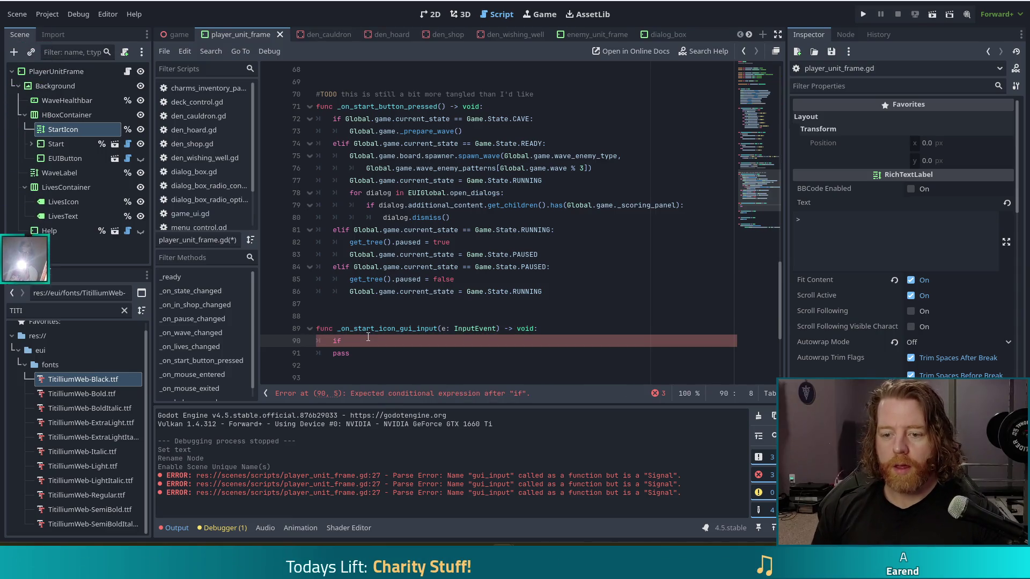
text(e.)
key(BackSpace)
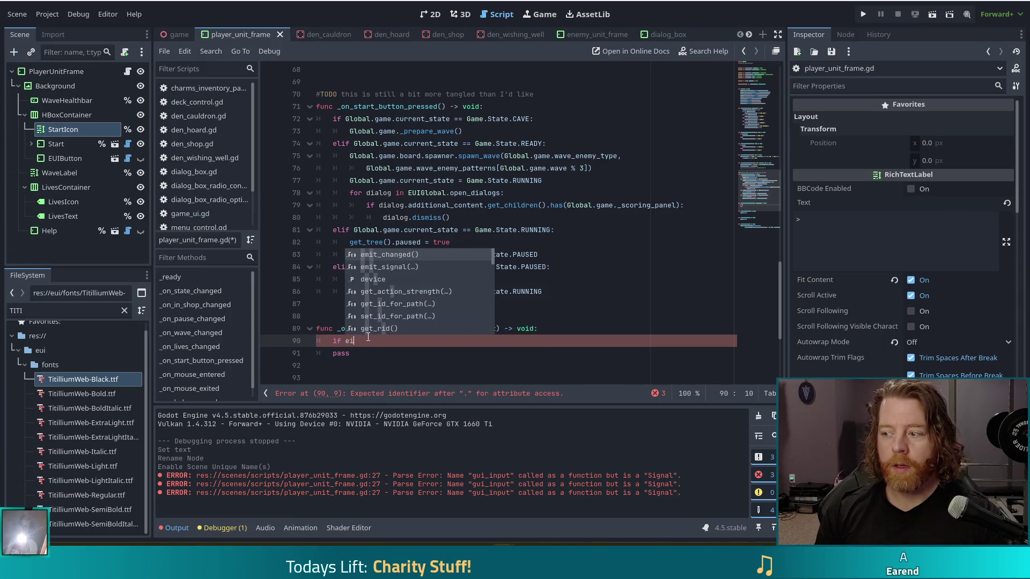
text(is)
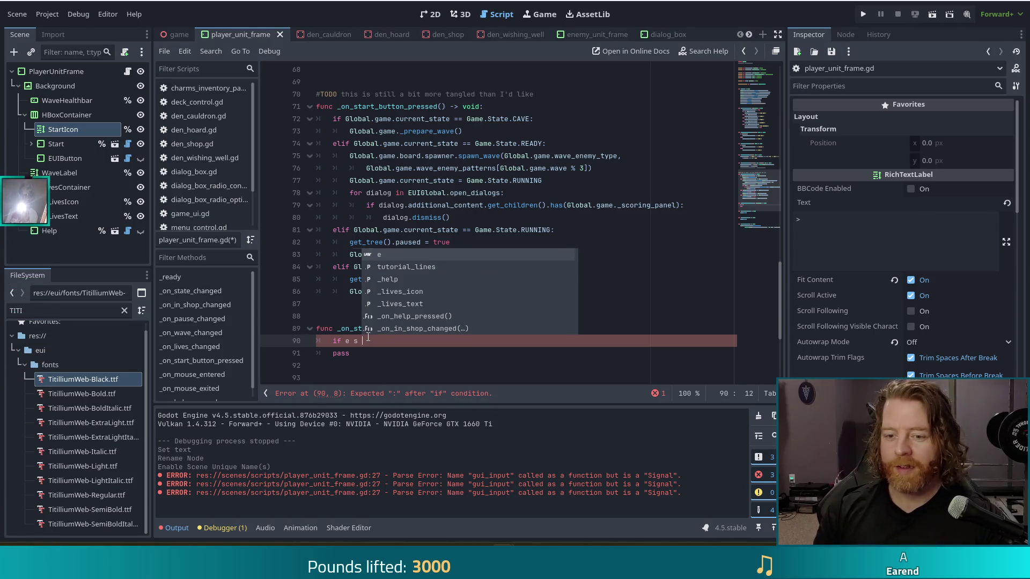
key(BackSpace)
key(BackSpace)
text(is I)
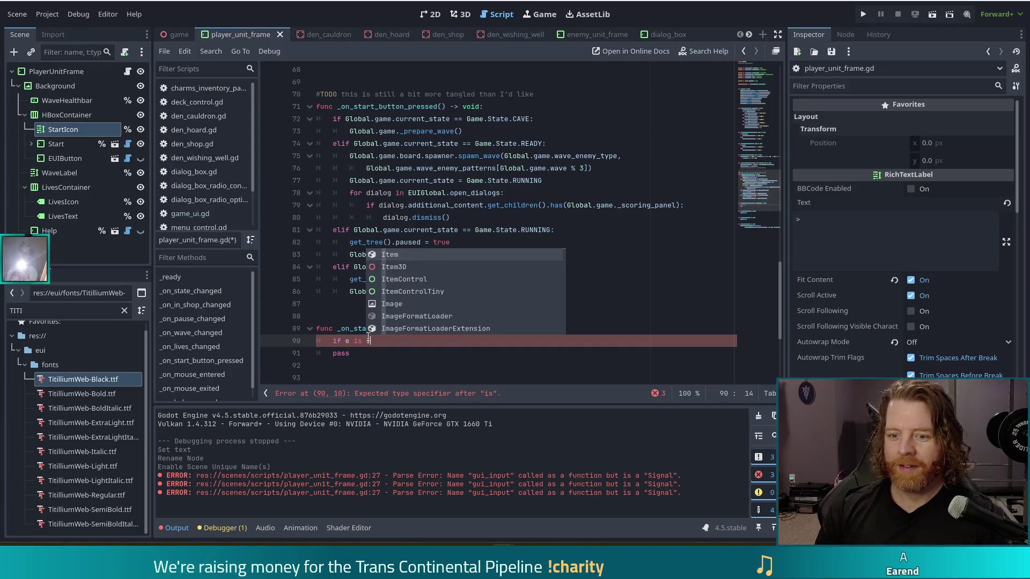
text(nputEven)
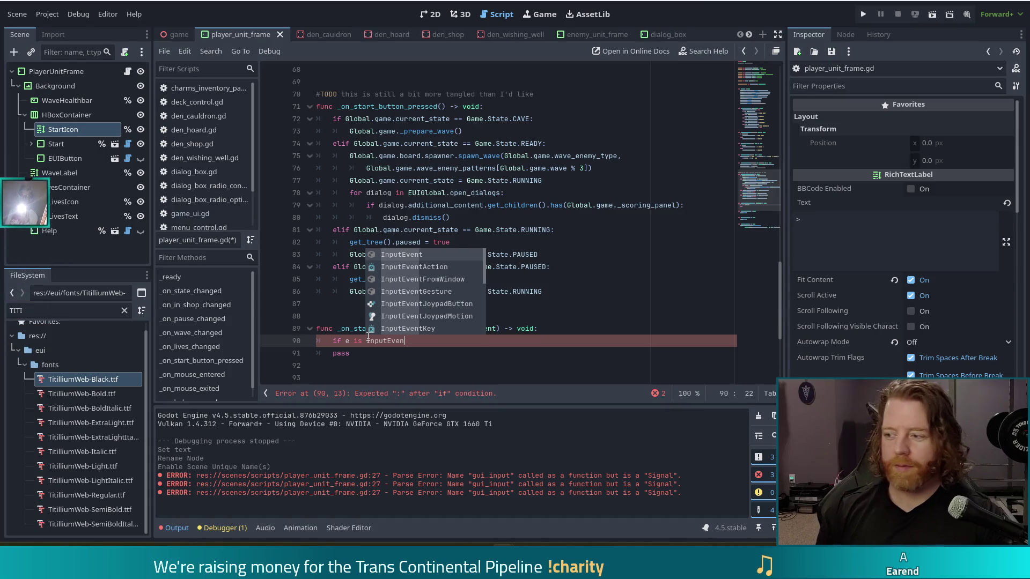
text(tMous)
key(Down)
key(Return)
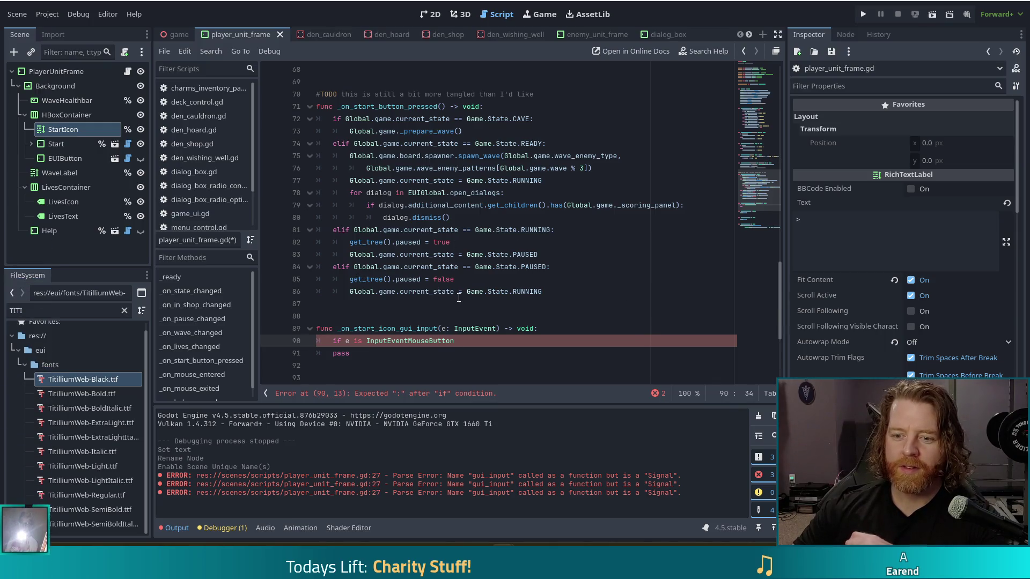
scroll(461, 292, down, 4)
scroll(467, 230, up, 2)
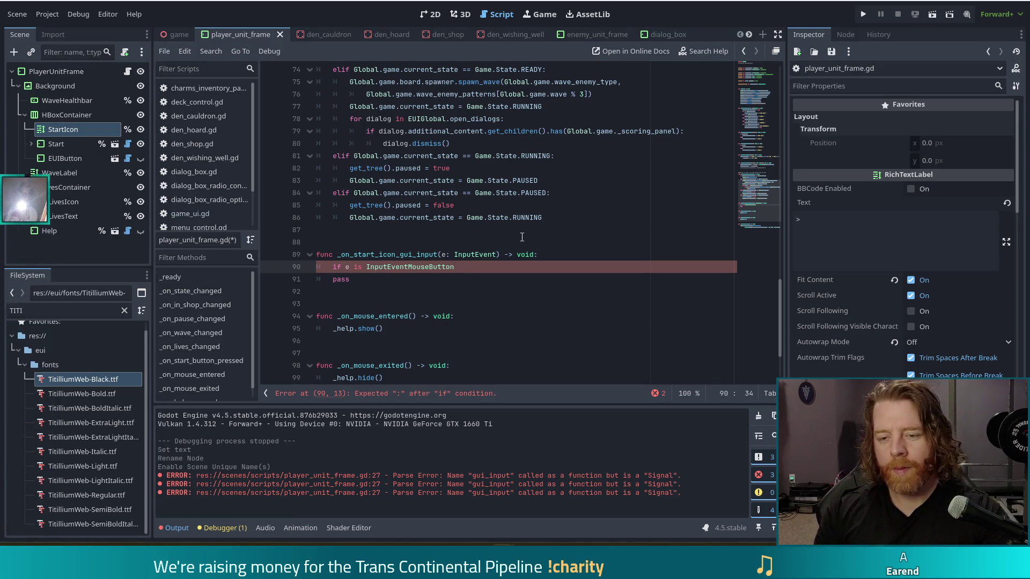
- Append 'and e.is_released()' to the condition and begin another 'and e.b' check
text( and e)
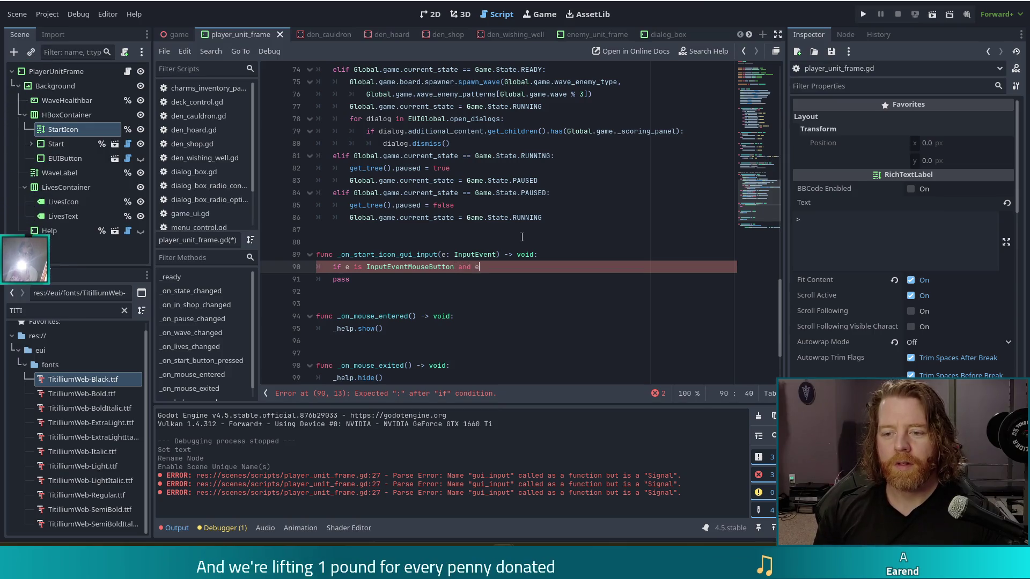
text(.)
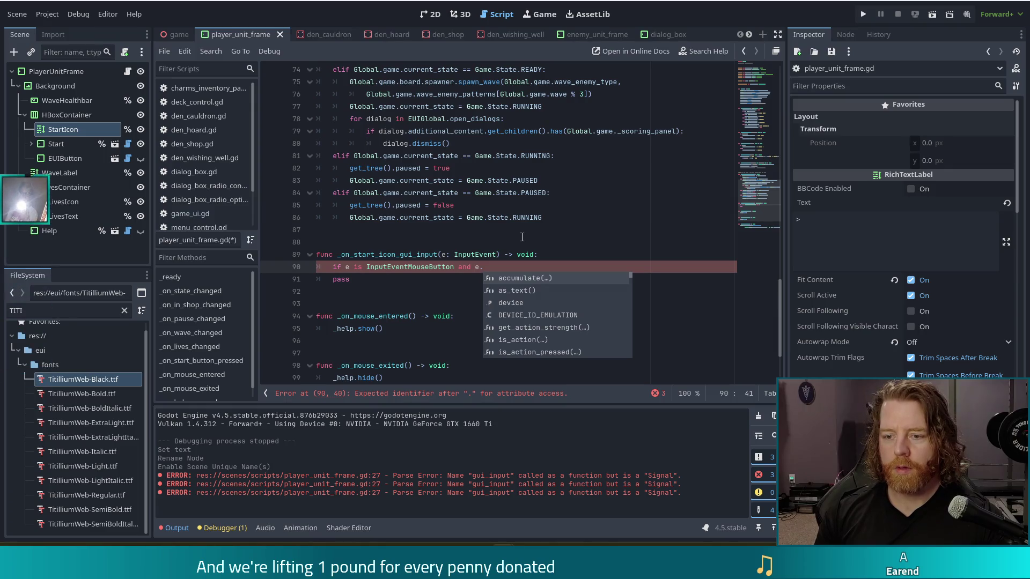
text(is)
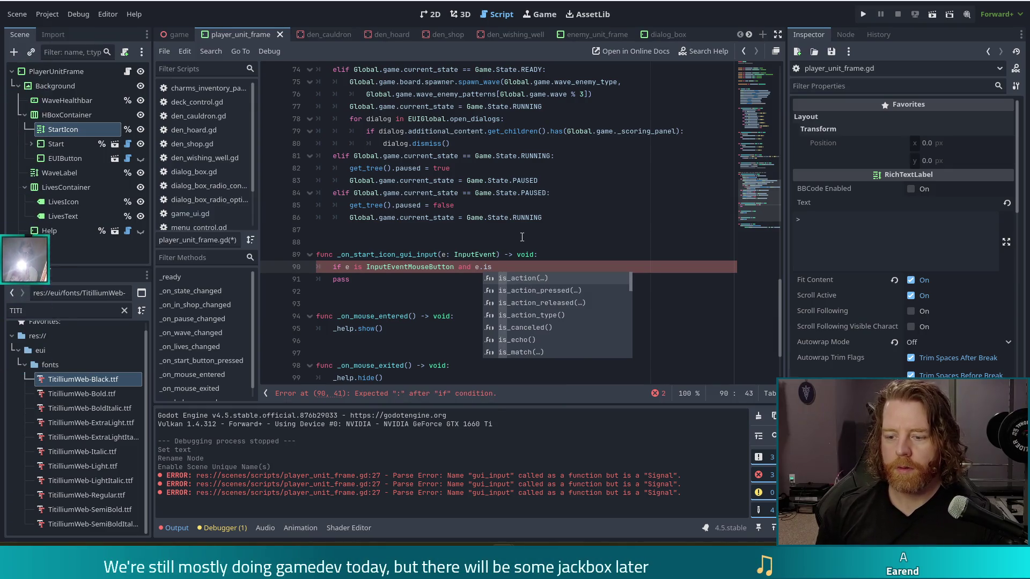
text(_re)
key(Return)
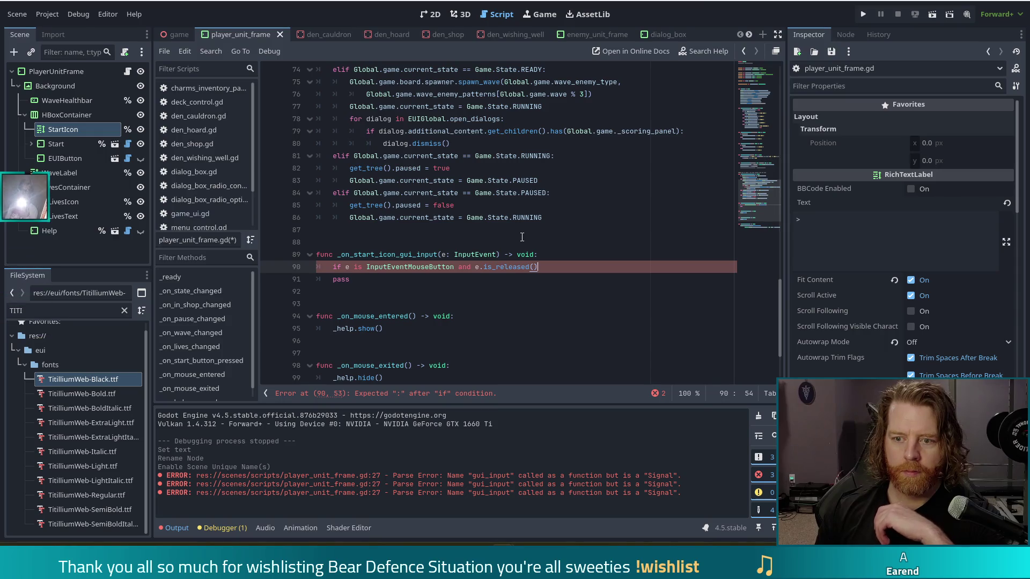
text(and e.)
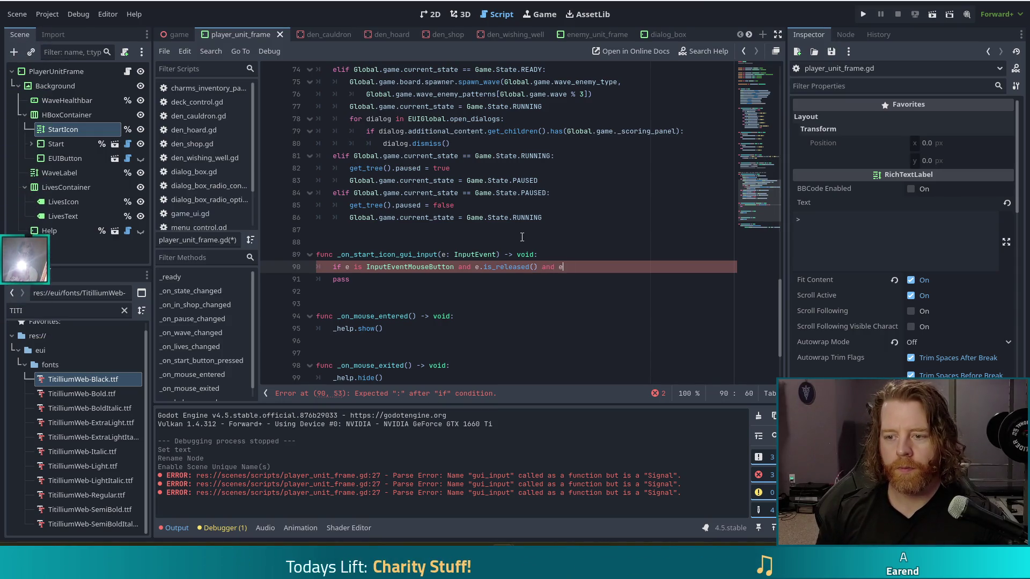
text(b)
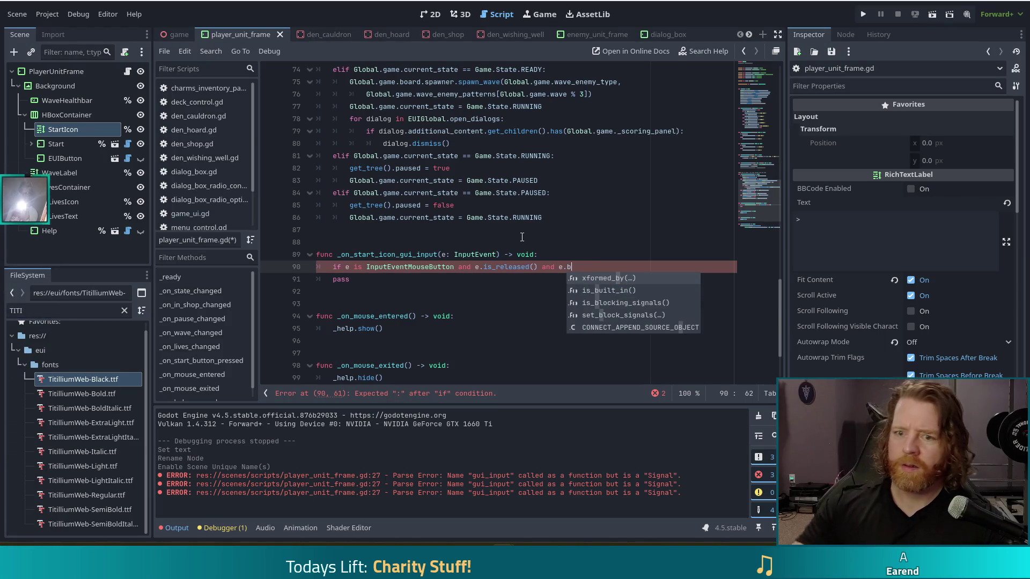
scroll(221, 167, down, 3)
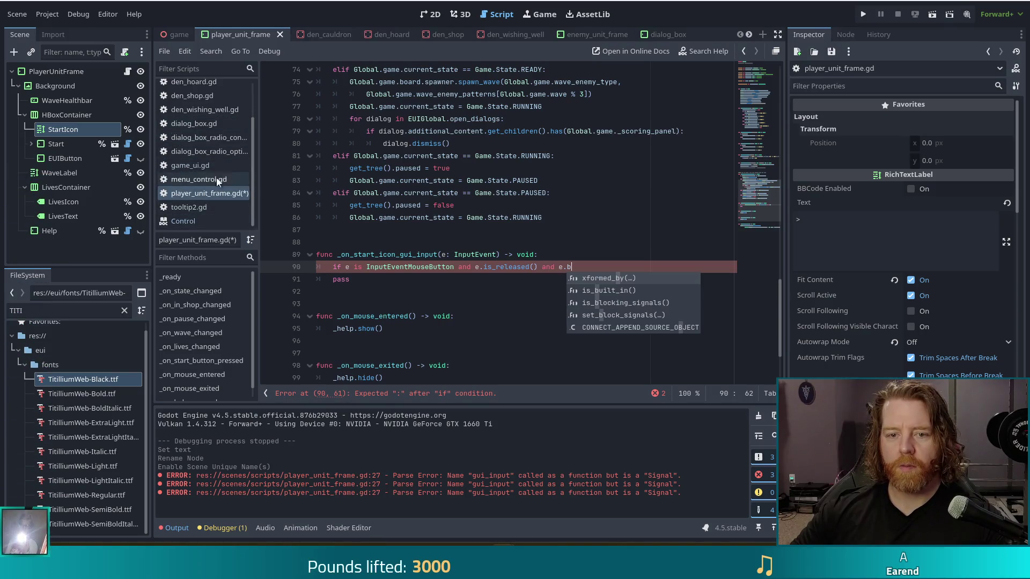
scroll(217, 170, up, 3)
click(511, 230)
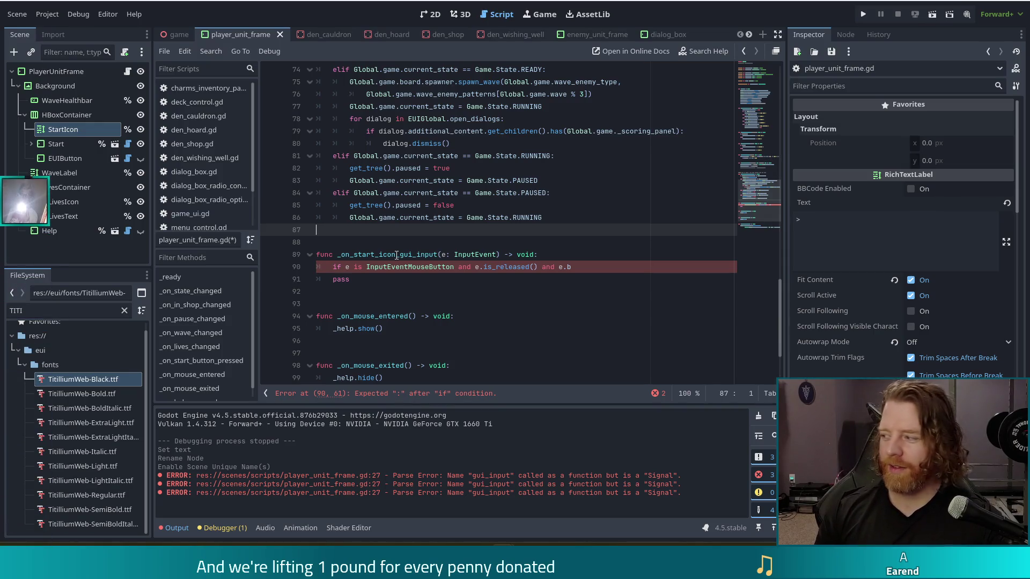
- Search all project scripts for 'inputeventmousebutton', which finds 19 matches in 15 files
key(ctrl+shift+f)
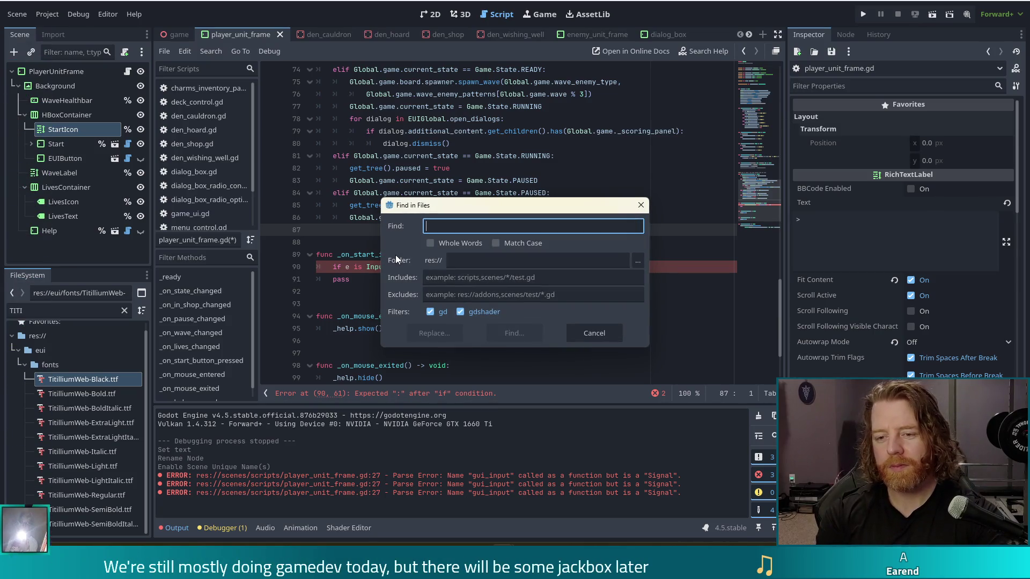
text(inpu)
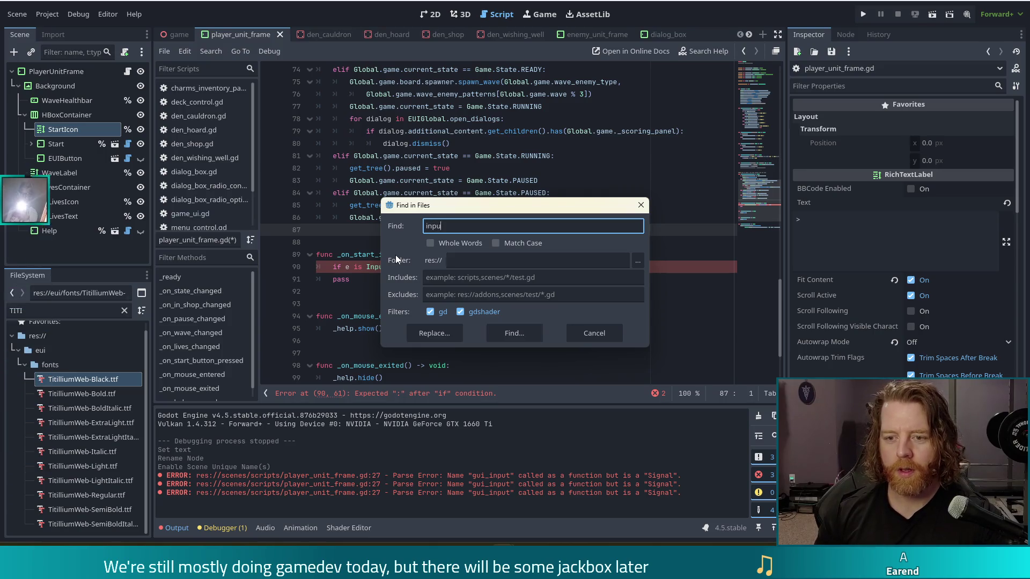
text(tevent)
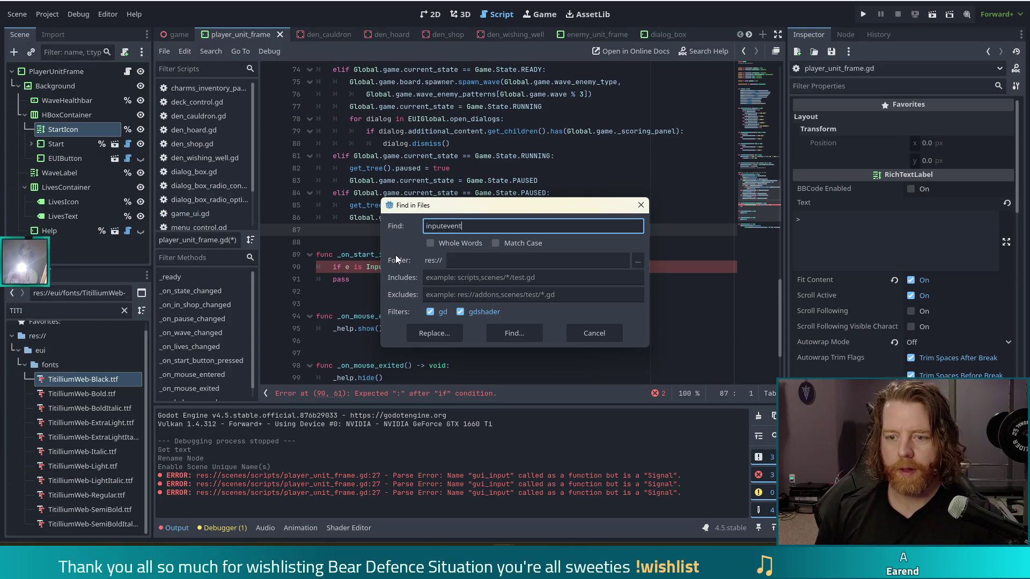
text(mousebutton)
key(Return)
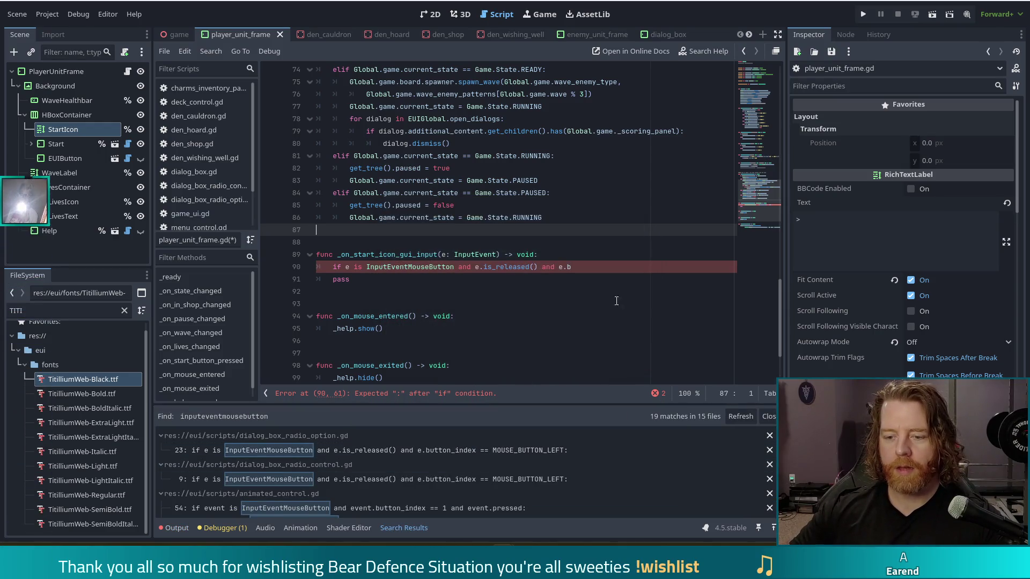
- Complete the line 90 condition as e.button_index == MOUSE_BUTTON_LEFT
click(586, 269)
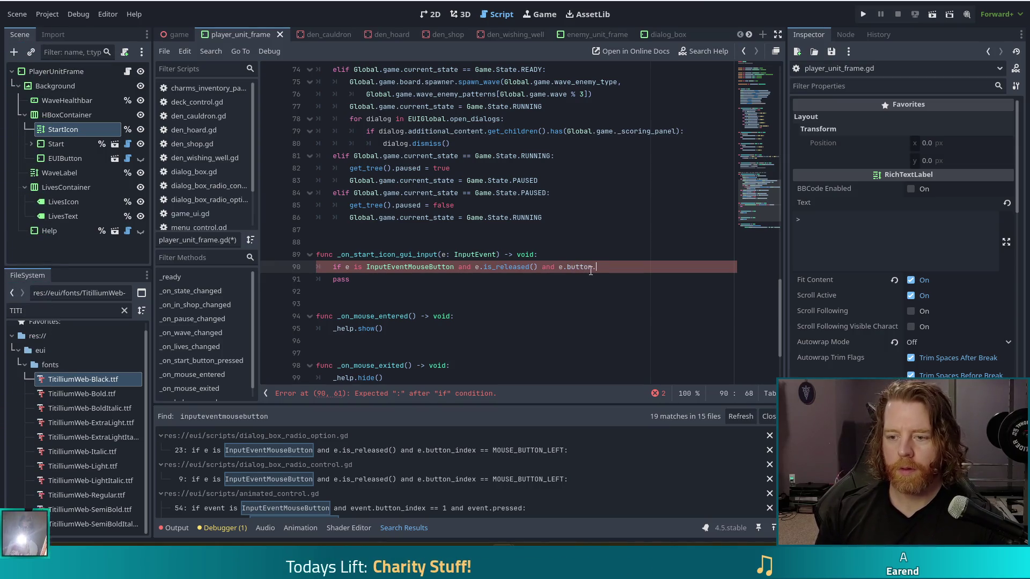
text(_index == )
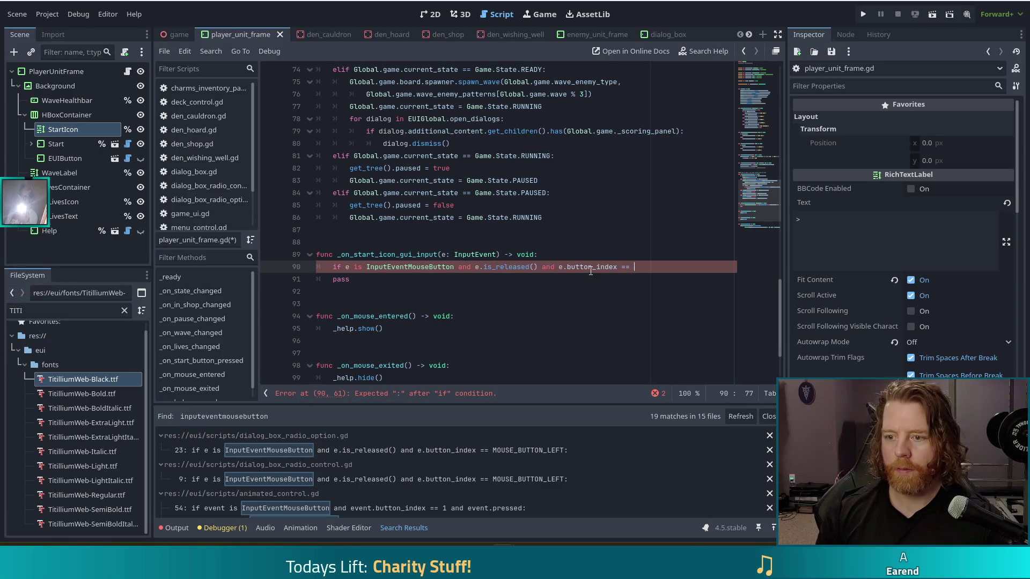
text(MOUSE_BUTTON)
key(Return)
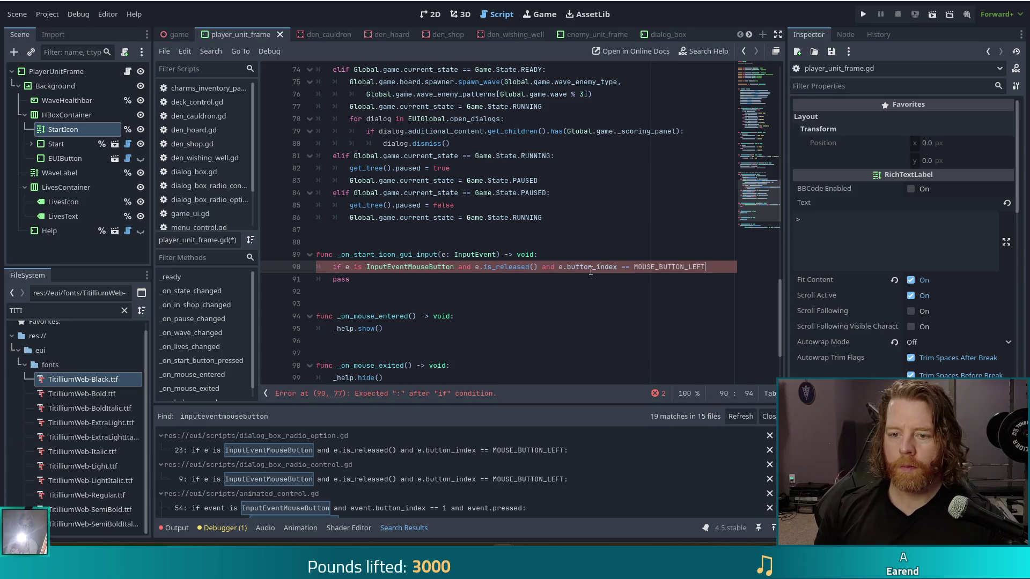
text(:)
key(Return)
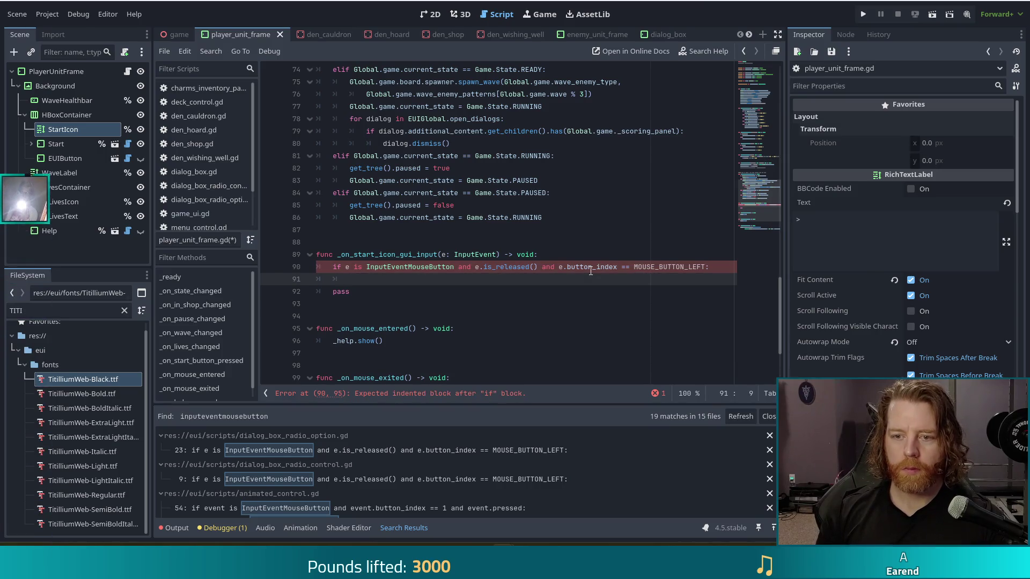
- Replace the leftover pass with _on_start_button_pressed() and save player_unit_frame.gd
key(Up)
key(Down)
key(Down)
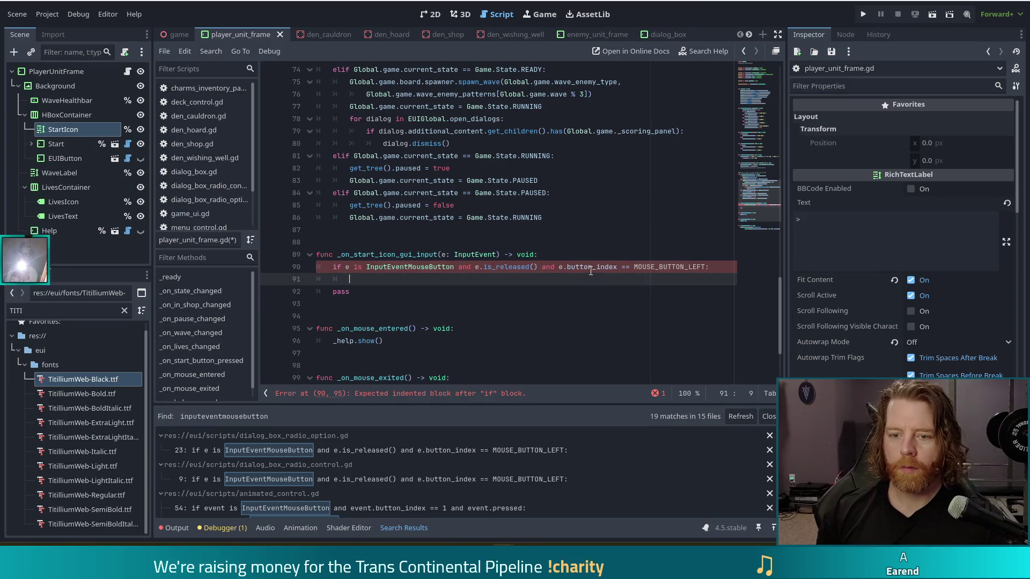
key(BackSpace)
key(BackSpace)
key(BackSpace)
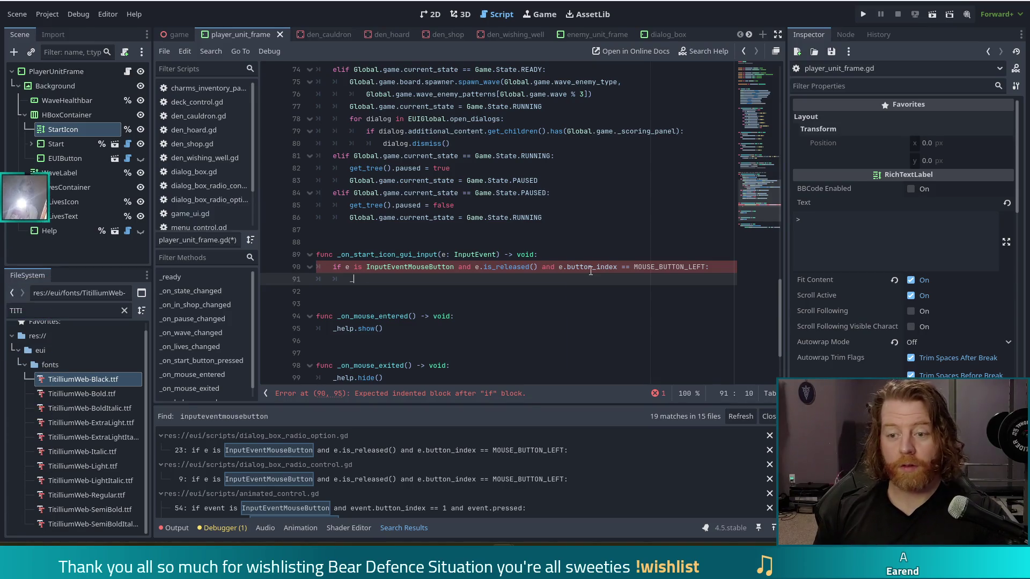
text(_on)
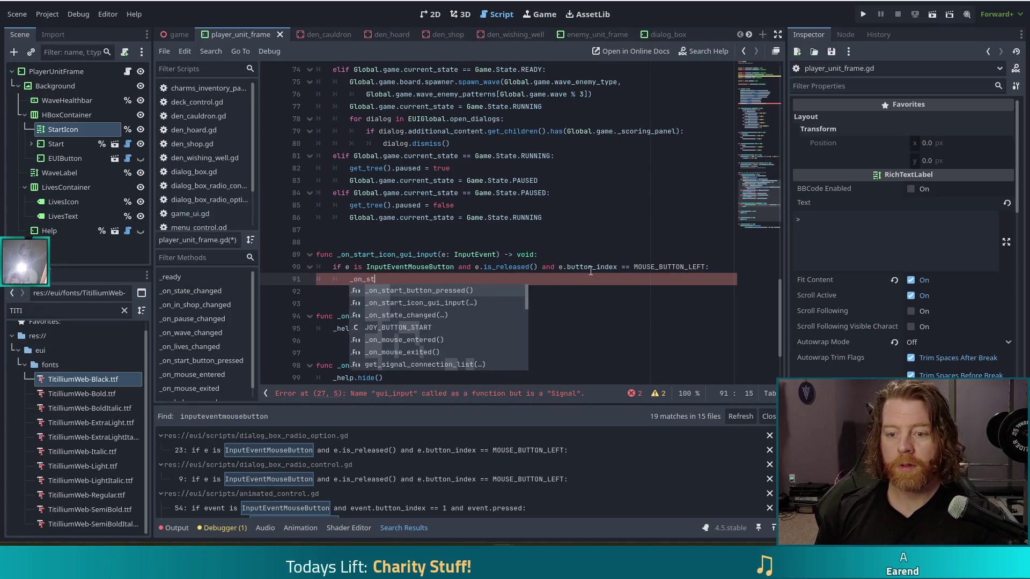
text(_st)
key(Return)
key(ctrl+s)
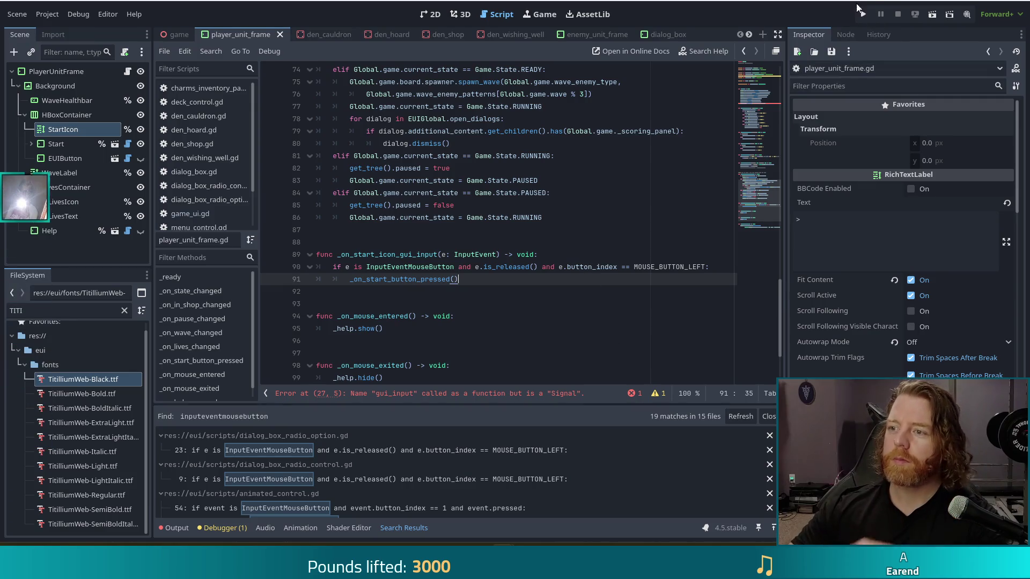
- Change line 27 to _start_icon.gui_input.connect(_on_start_icon_gui_input) and rerun the game
click(863, 15)
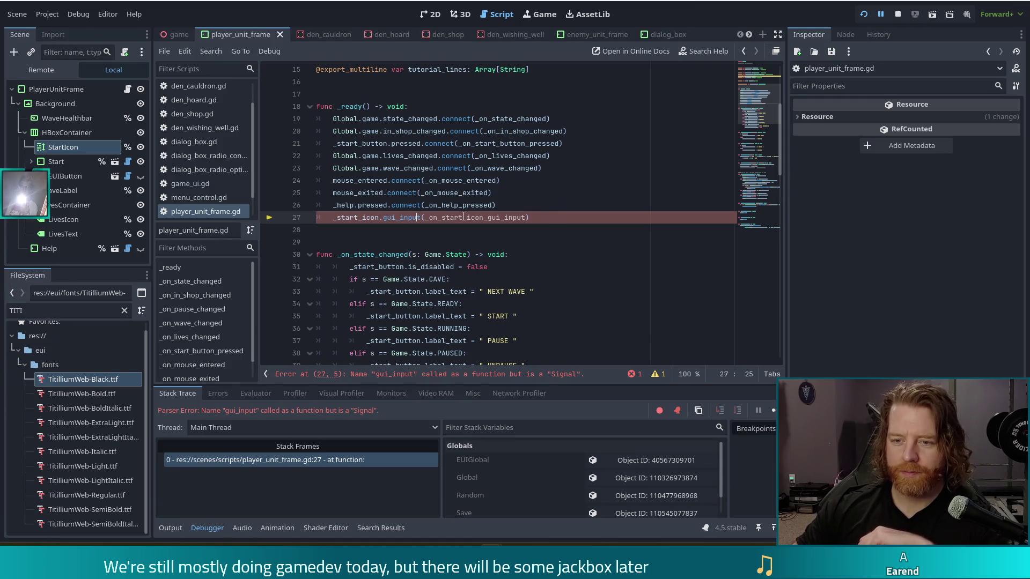
key(Right)
text(.conne)
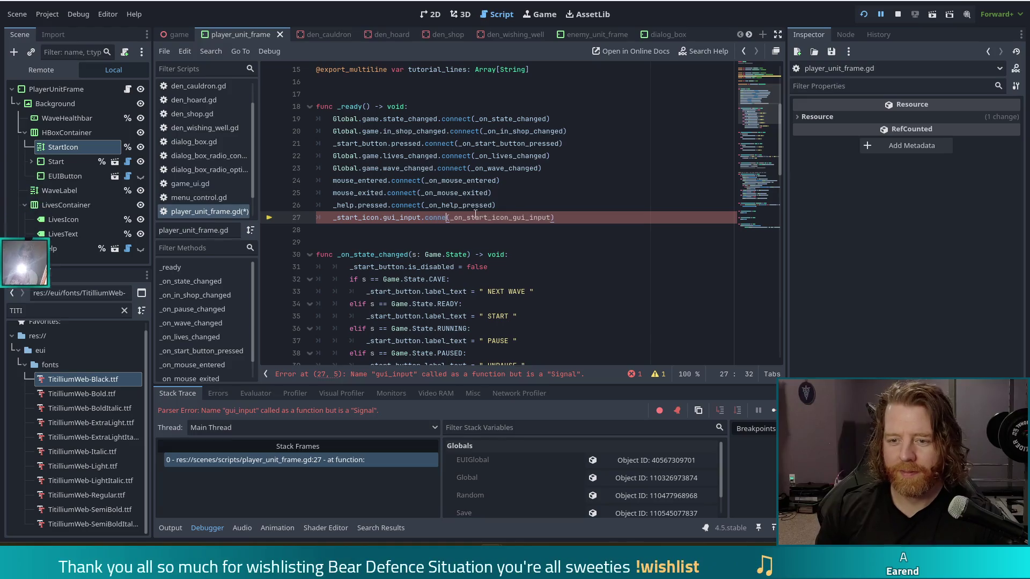
text(ct)
click(547, 193)
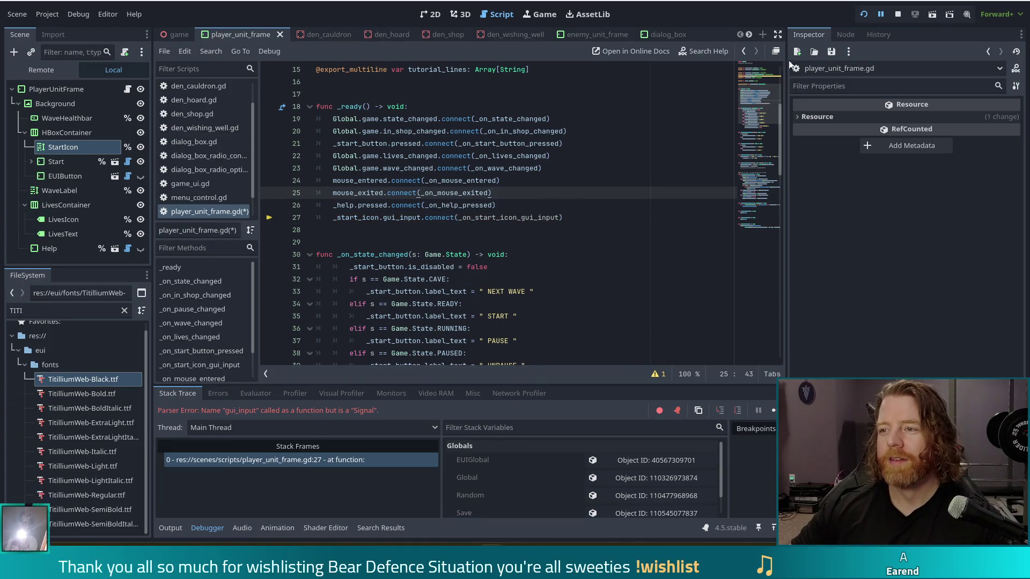
click(867, 13)
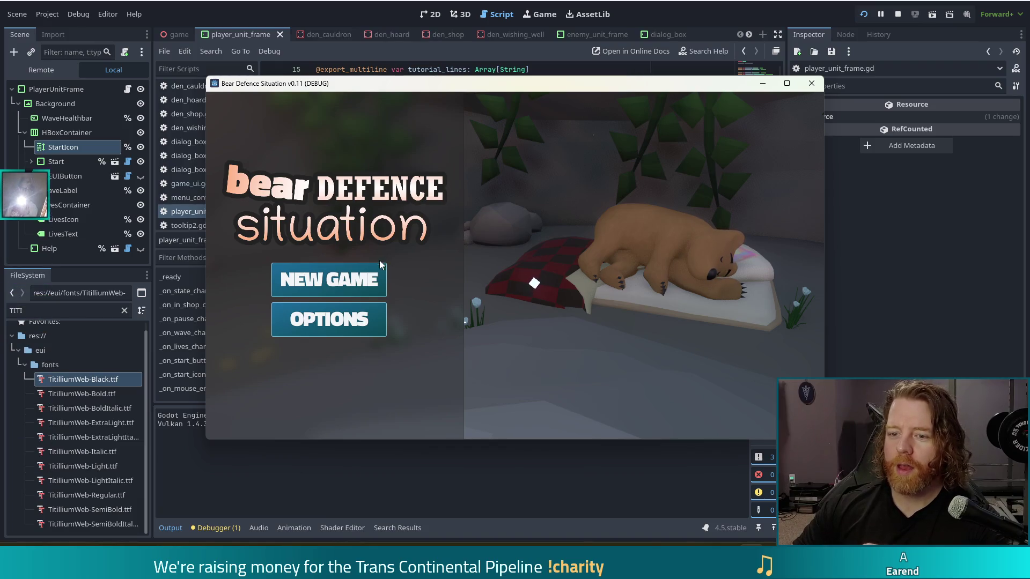
- Start a NEW GAME and continue with NEXT WAVE to reach the level map
click(357, 280)
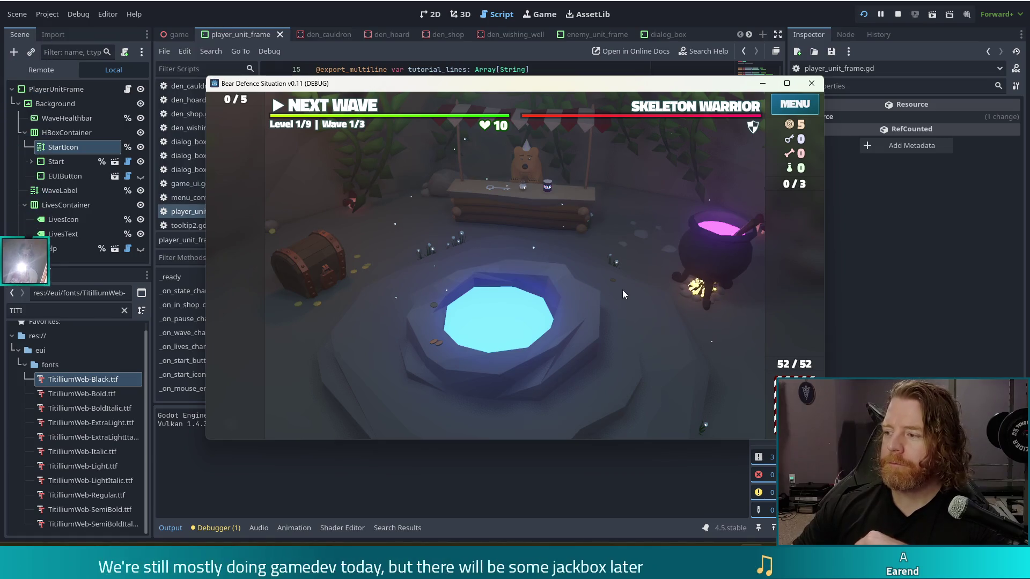
click(278, 107)
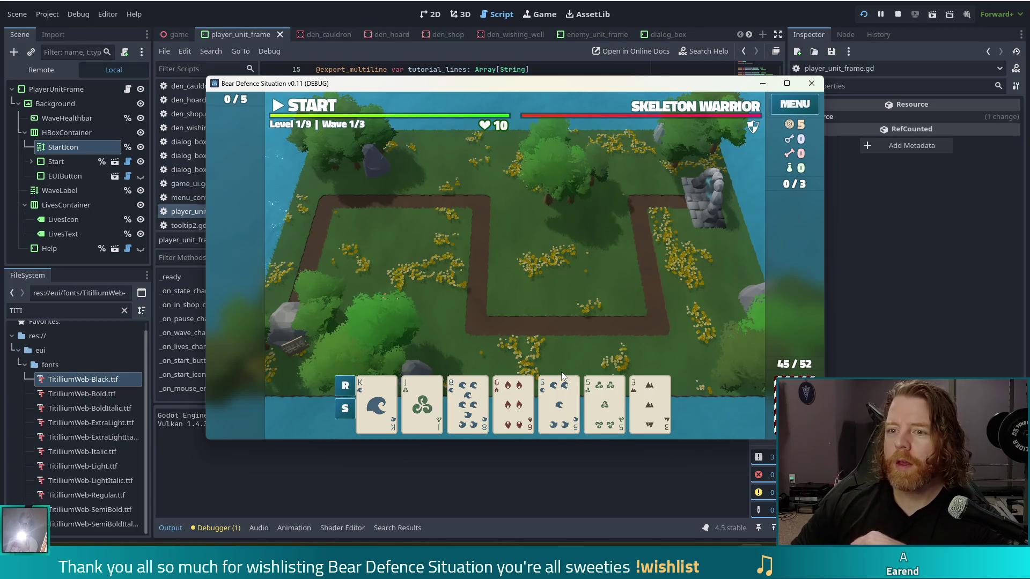
mouse_move(565, 326)
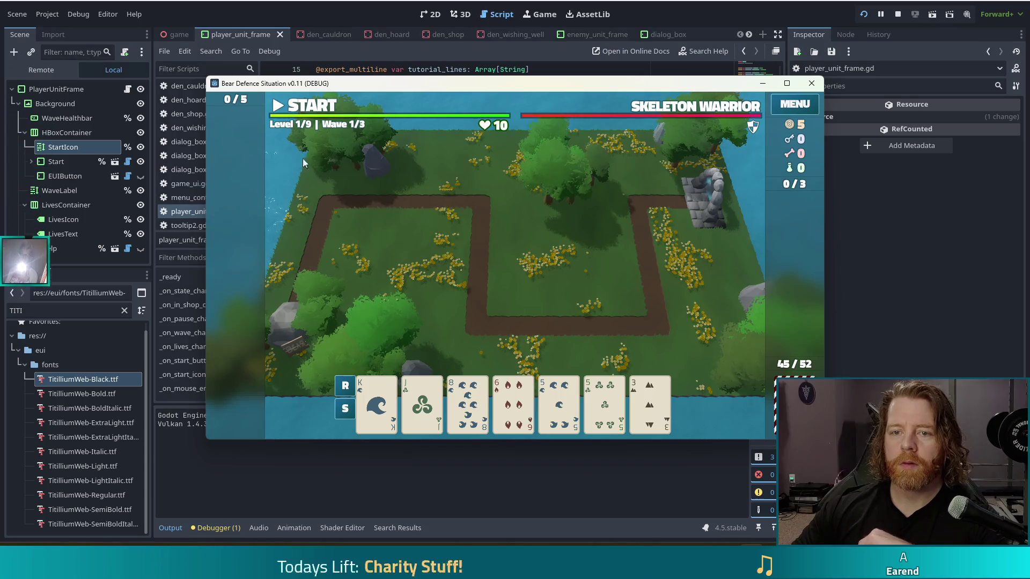
mouse_move(311, 113)
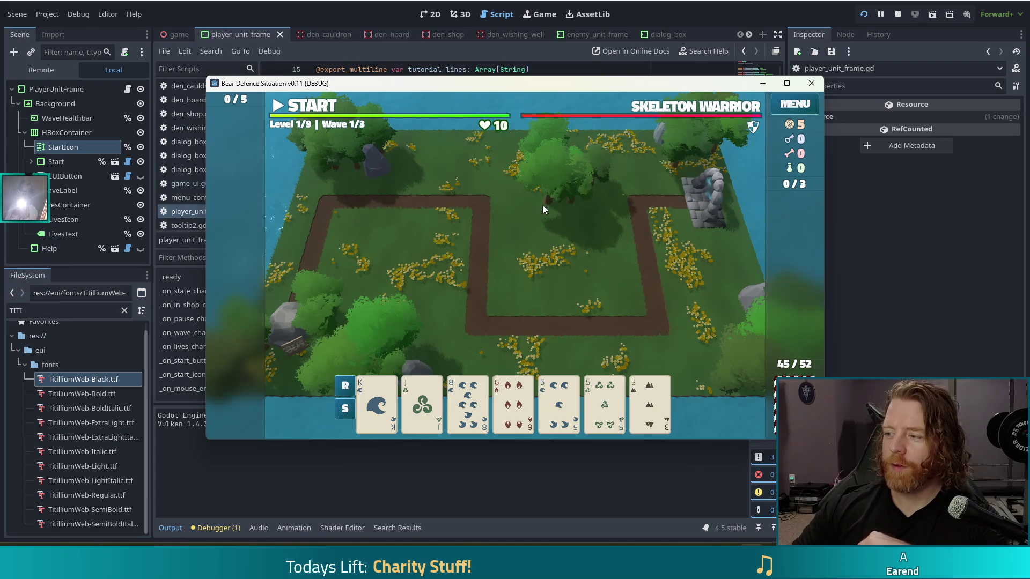
- Stop the debug run with F8 and scroll back through player_unit_frame.gd
key(F8)
click(445, 180)
mouse_move(756, 131)
mouse_down()
mouse_move(761, 107)
mouse_move(764, 206)
mouse_up()
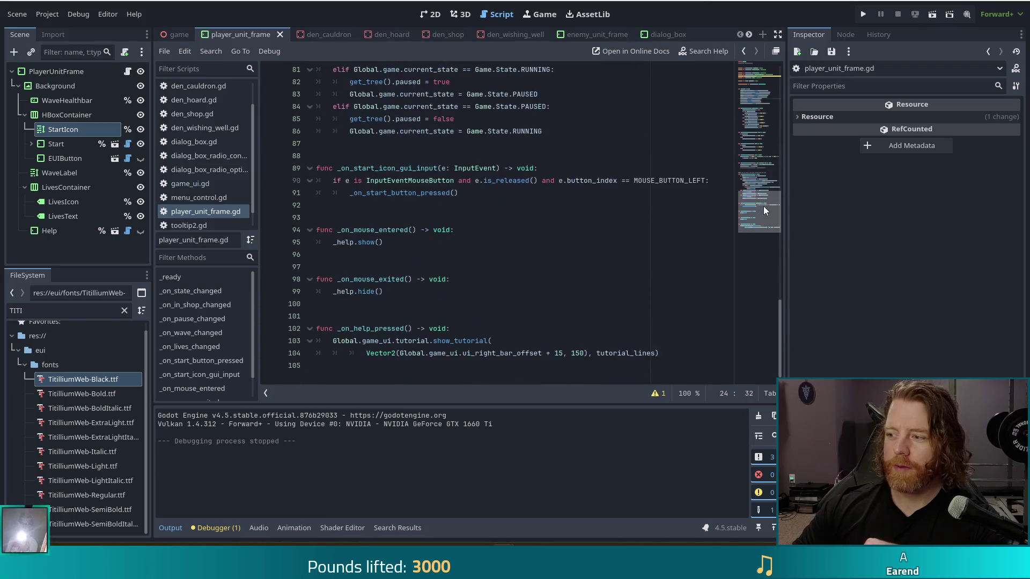
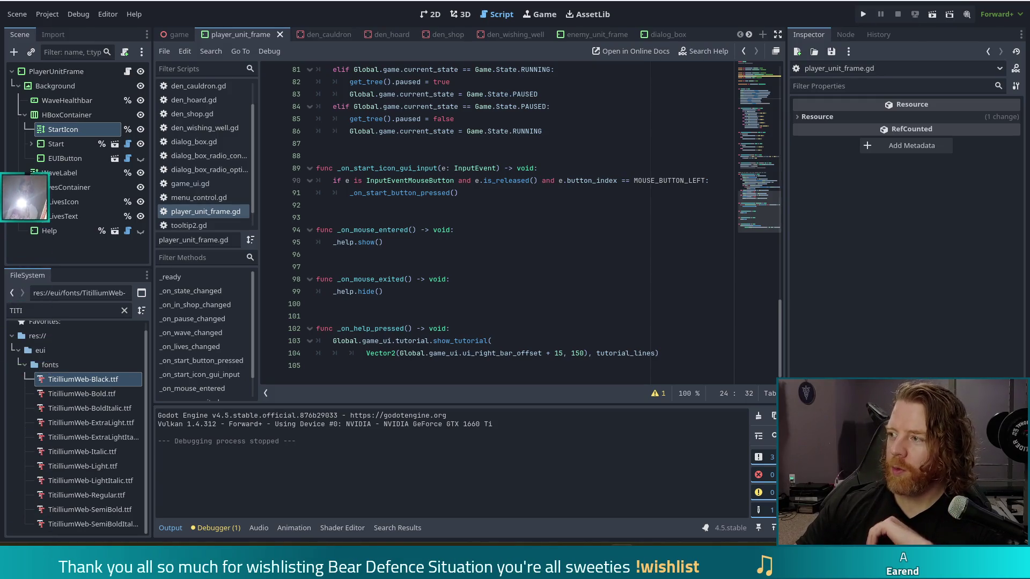
- Review the _on_start_button_pressed call and the release check in player_unit_frame.gd
click(473, 191)
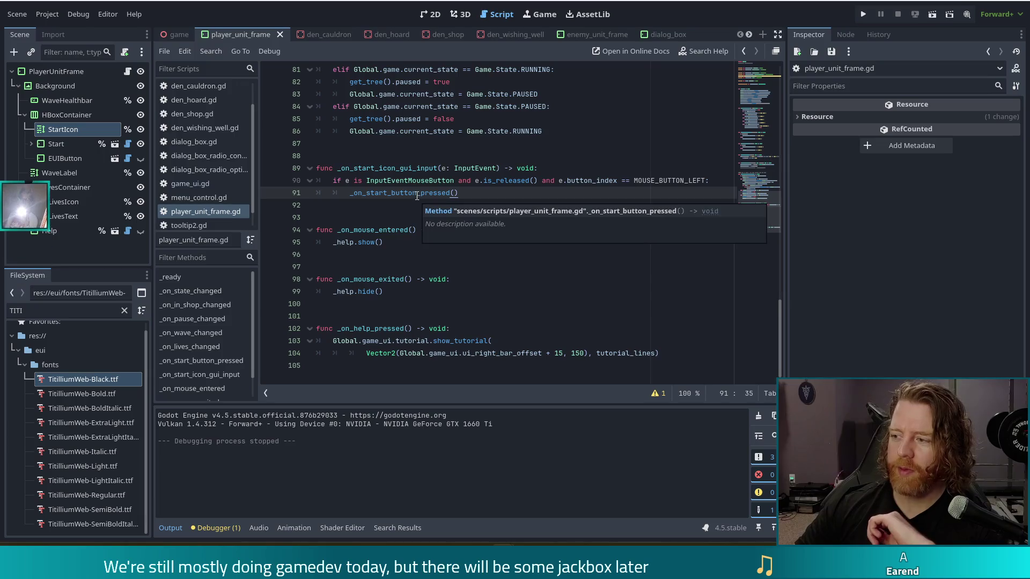
mouse_move(446, 187)
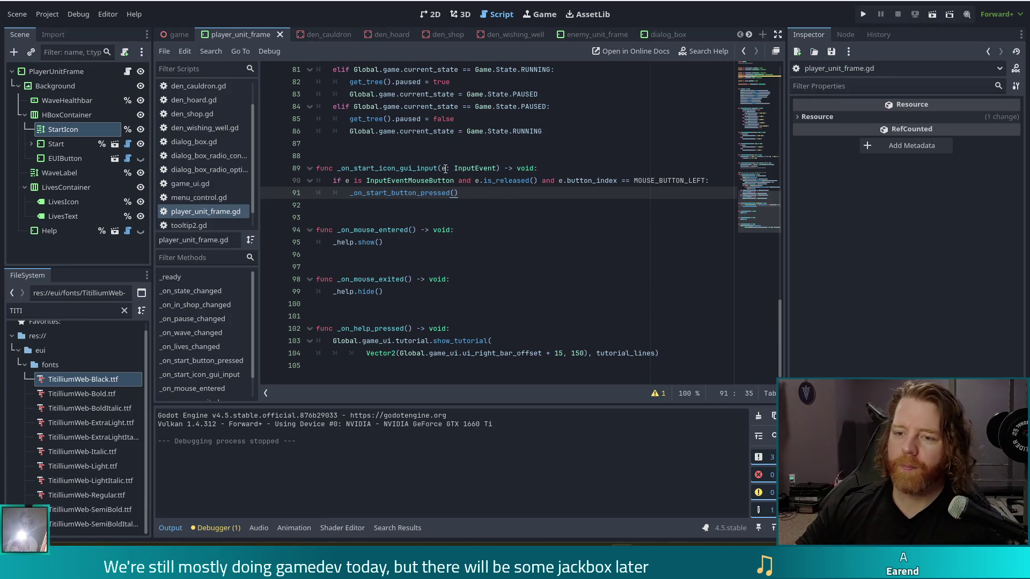
click(475, 180)
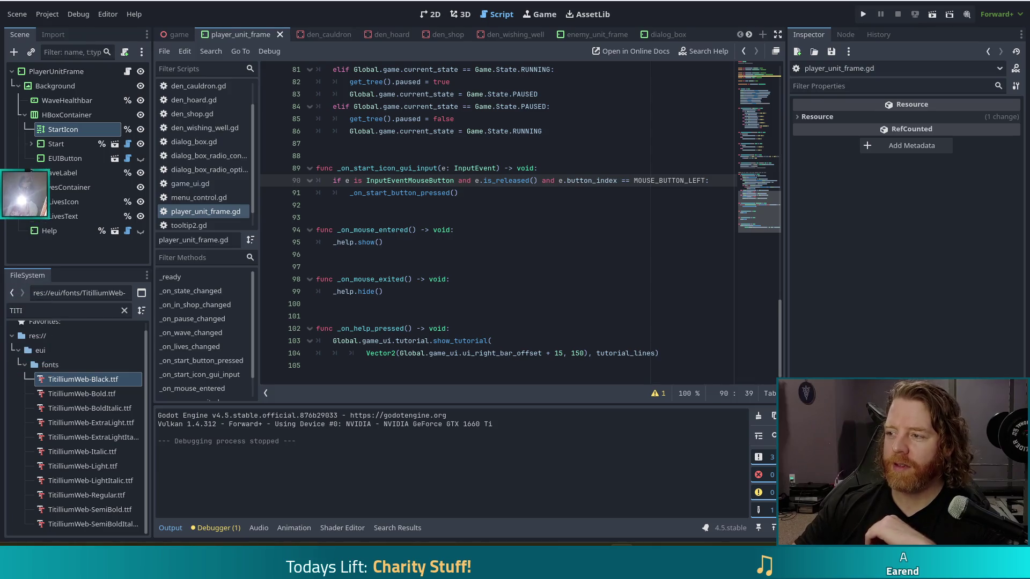
click(468, 194)
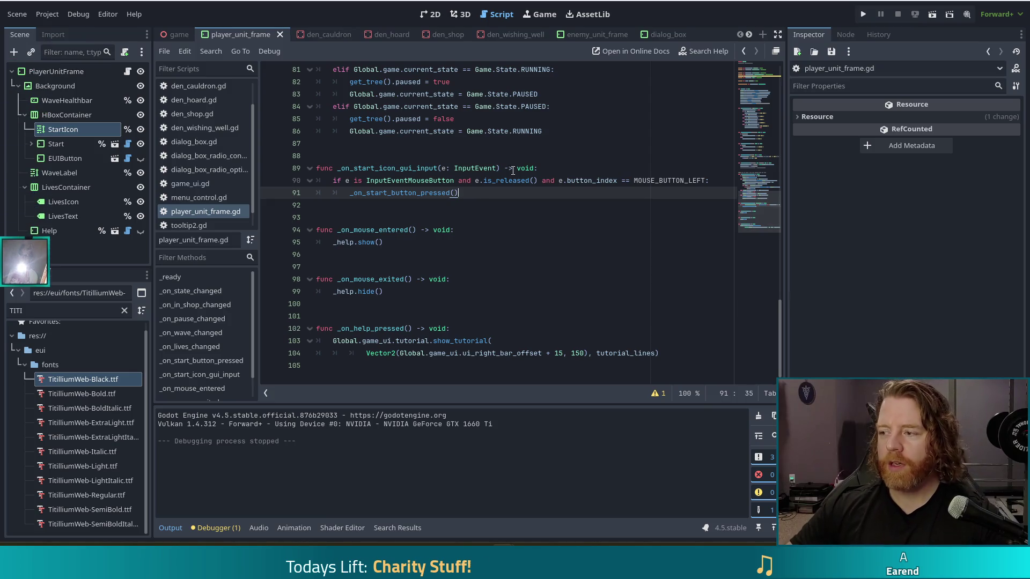
mouse_move(513, 176)
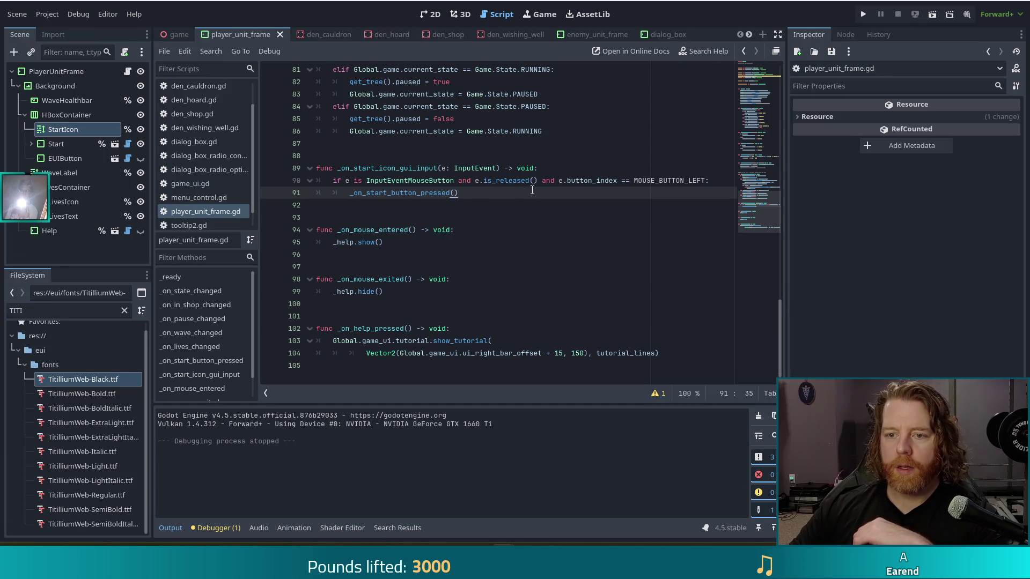
scroll(532, 190, up, 4)
click(475, 120)
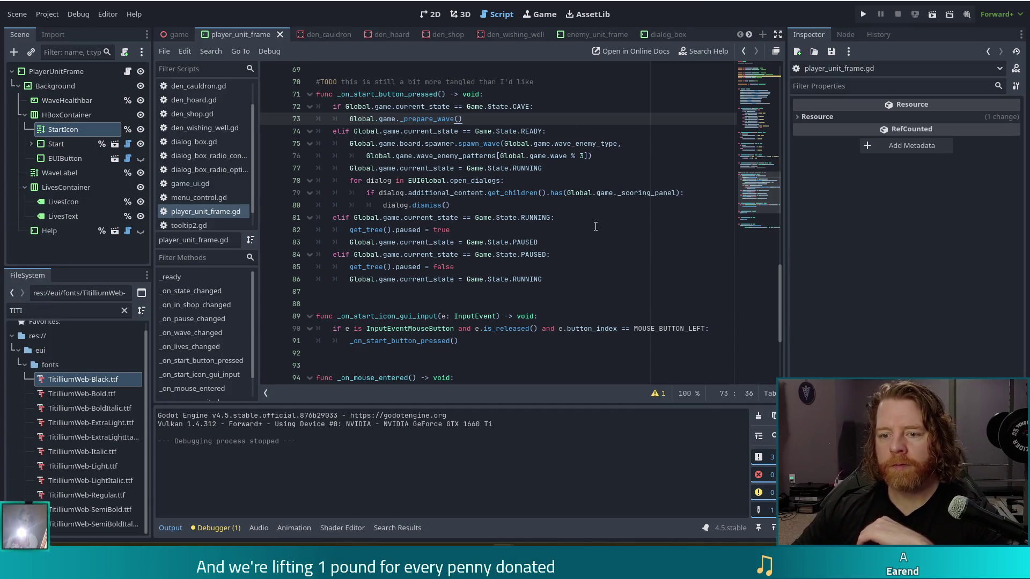
scroll(512, 211, down, 2)
scroll(515, 214, up, 2)
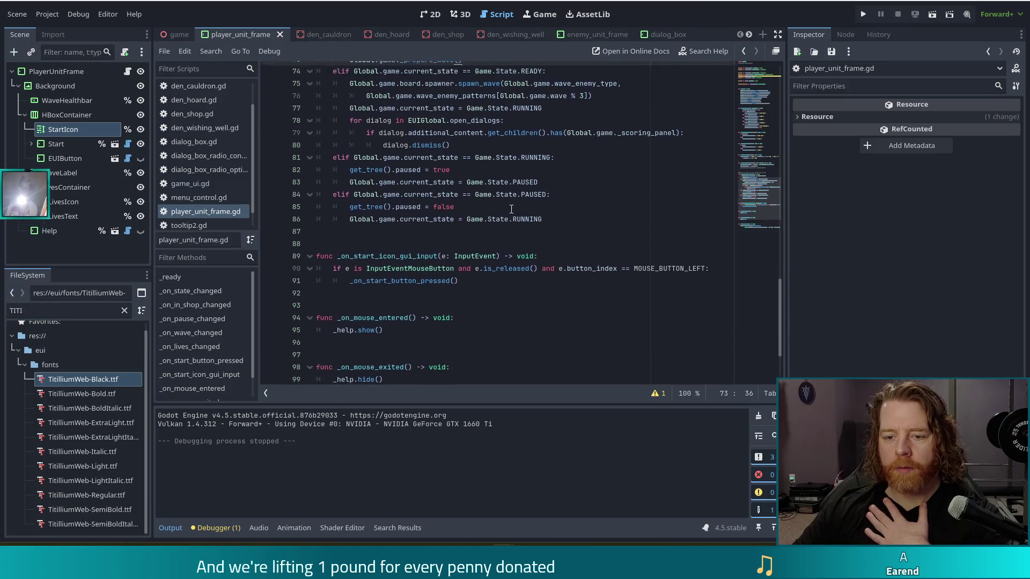
- Delete the _on_in_shop_changed and _on_pause_changed functions
mouse_move(525, 225)
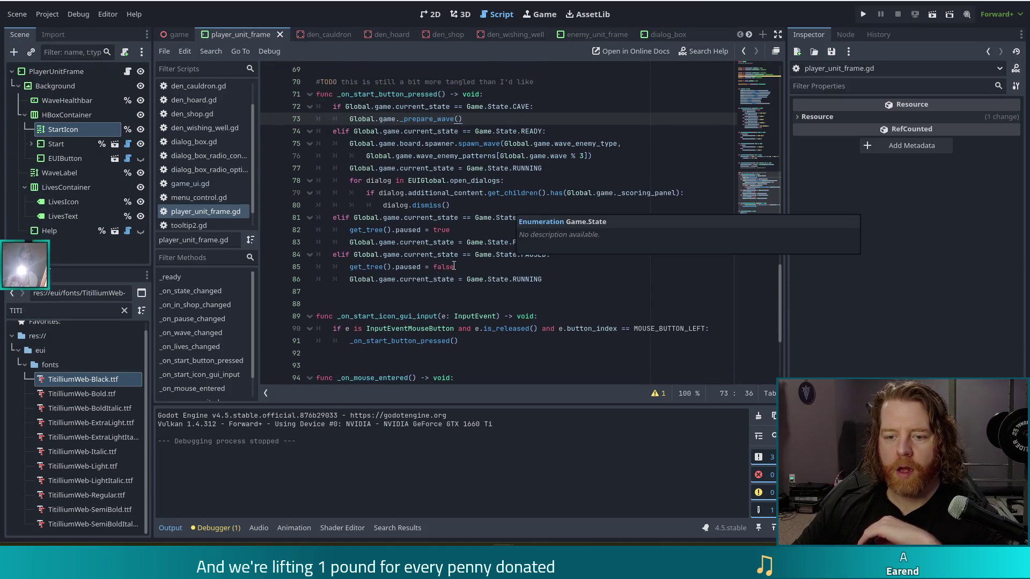
scroll(423, 299, down, 4)
scroll(423, 299, up, 9)
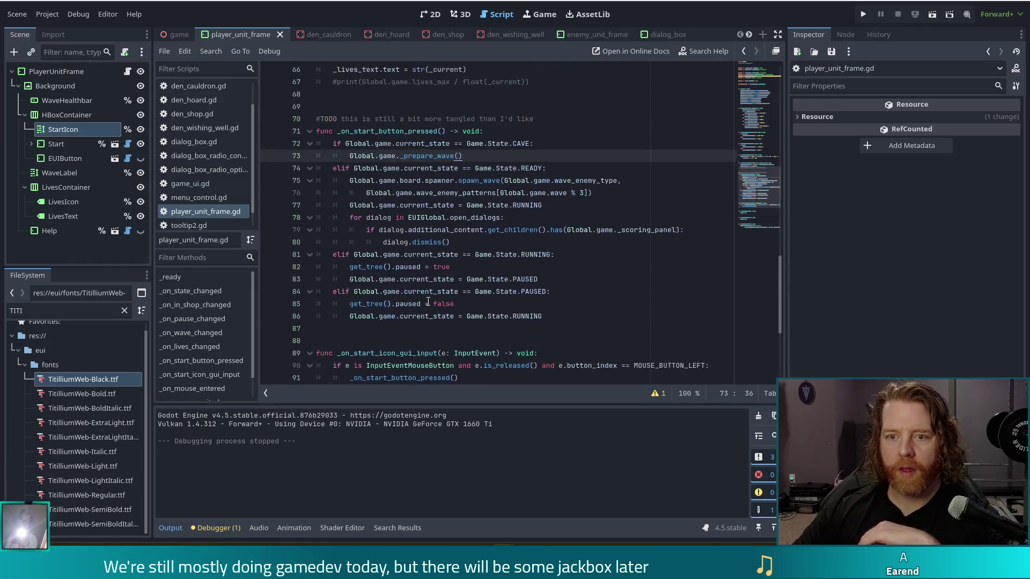
scroll(429, 300, up, 3)
scroll(362, 254, up, 4)
click(361, 254)
scroll(449, 218, up, 1)
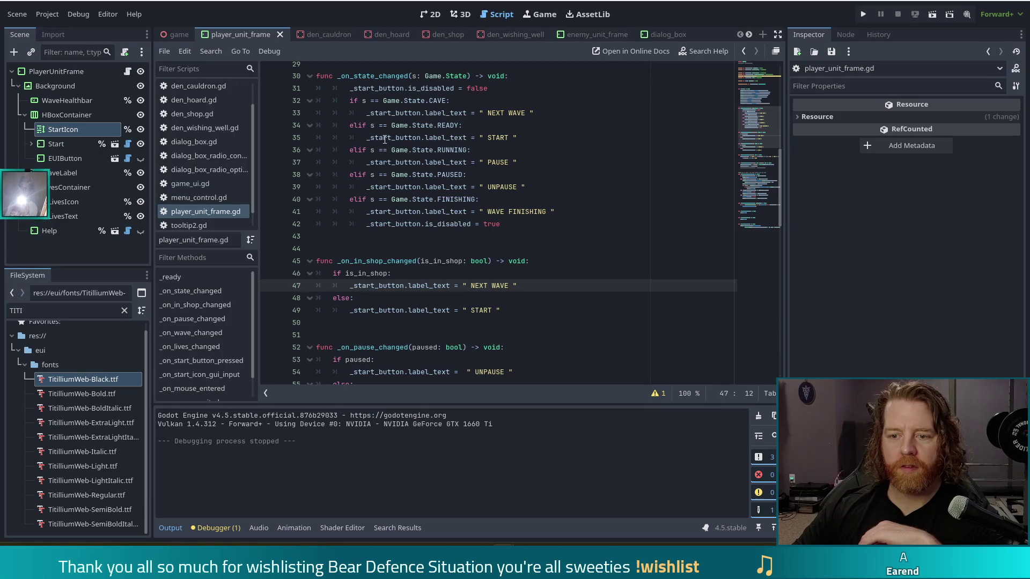
click(426, 137)
scroll(470, 322, down, 3)
mouse_move(508, 279)
mouse_down()
mouse_move(529, 254)
mouse_move(565, 138)
mouse_up()
scroll(566, 171, up, 2)
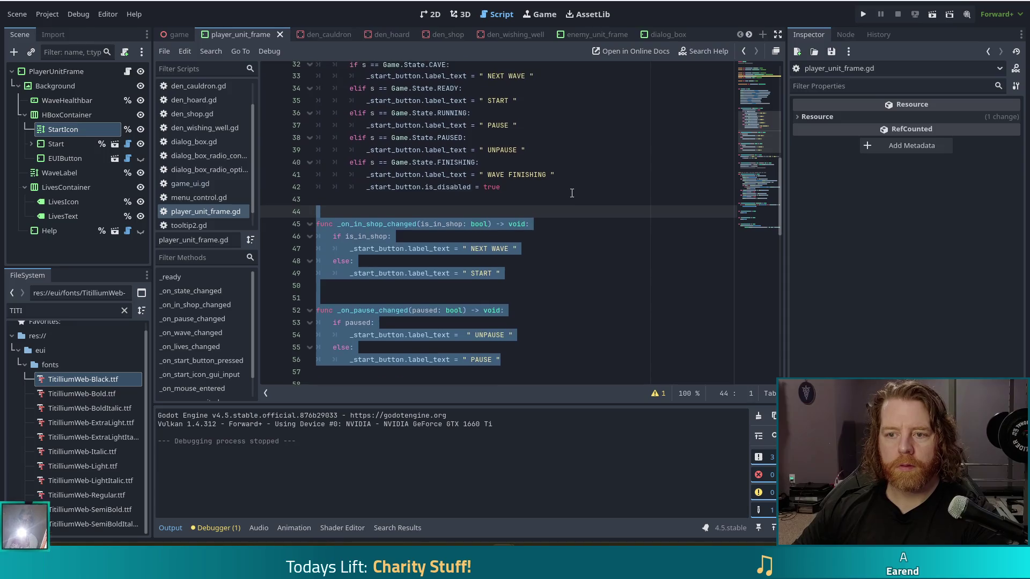
key(BackSpace)
key(BackSpace)
key(BackSpace)
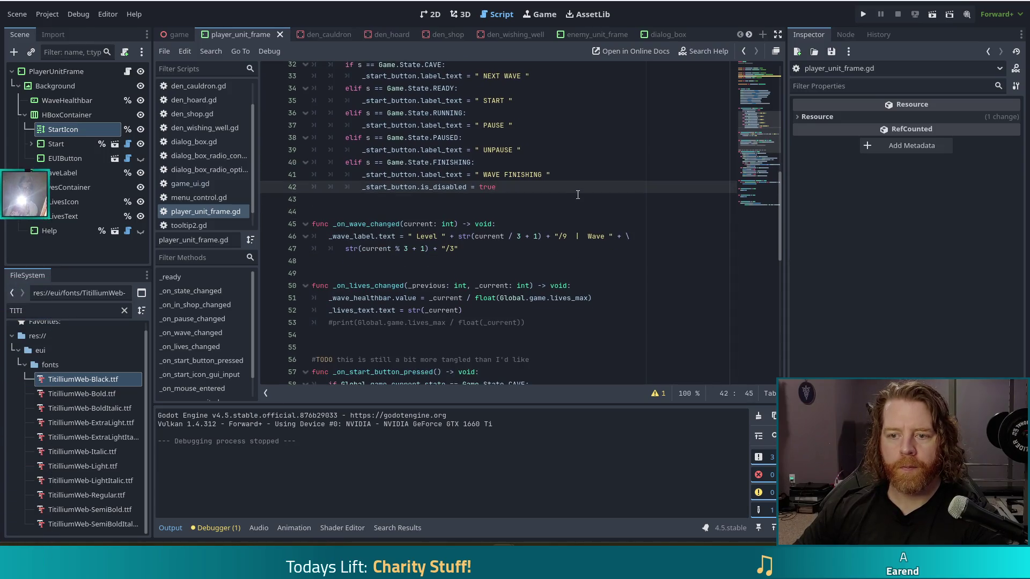
- Remove the in_shop_changed connect line from _ready and save the script
scroll(577, 196, up, 6)
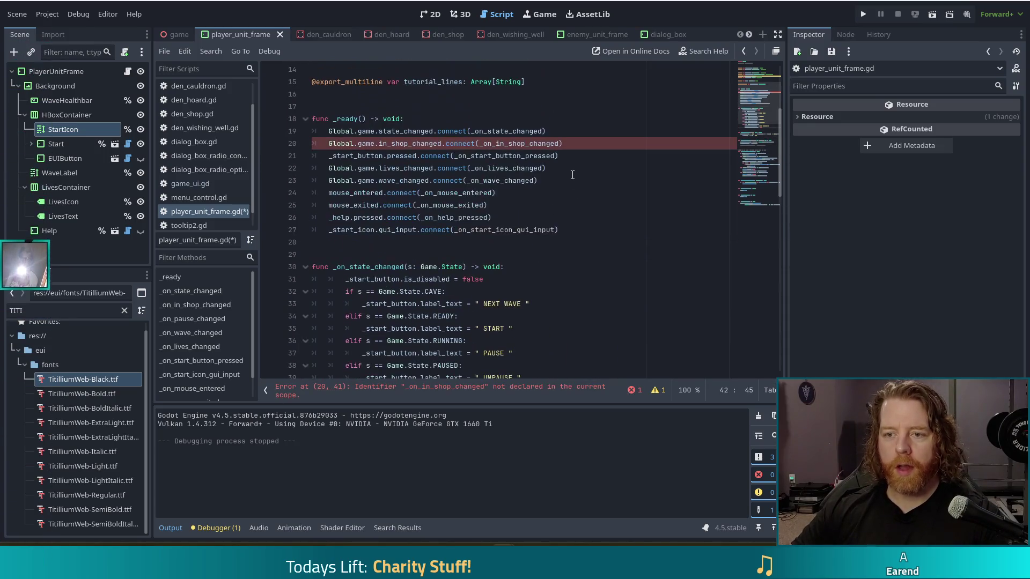
click(570, 143)
key(shift+Up)
key(BackSpace)
key(ctrl+s)
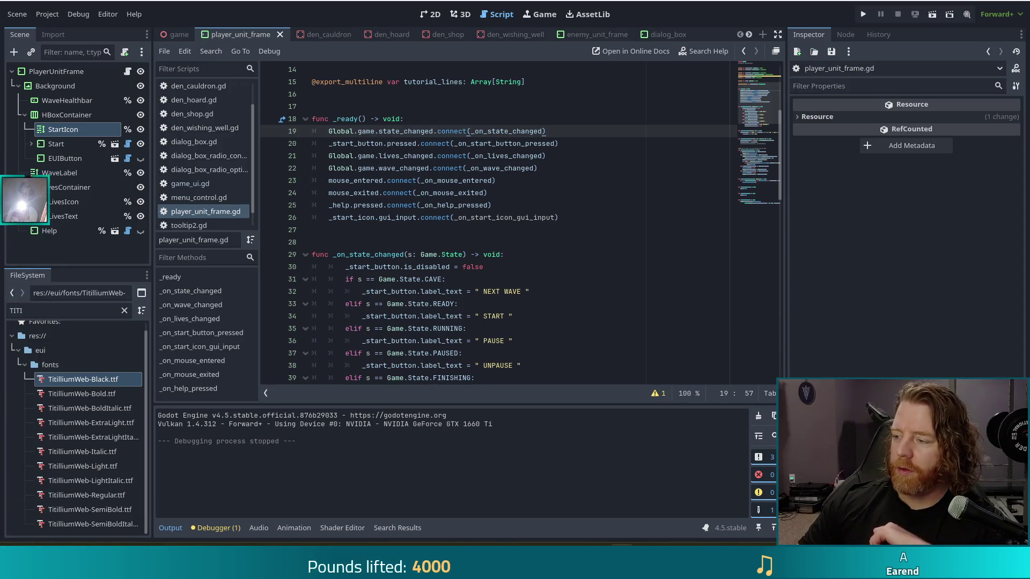
- Place the caret among the signal connections in _ready
click(503, 193)
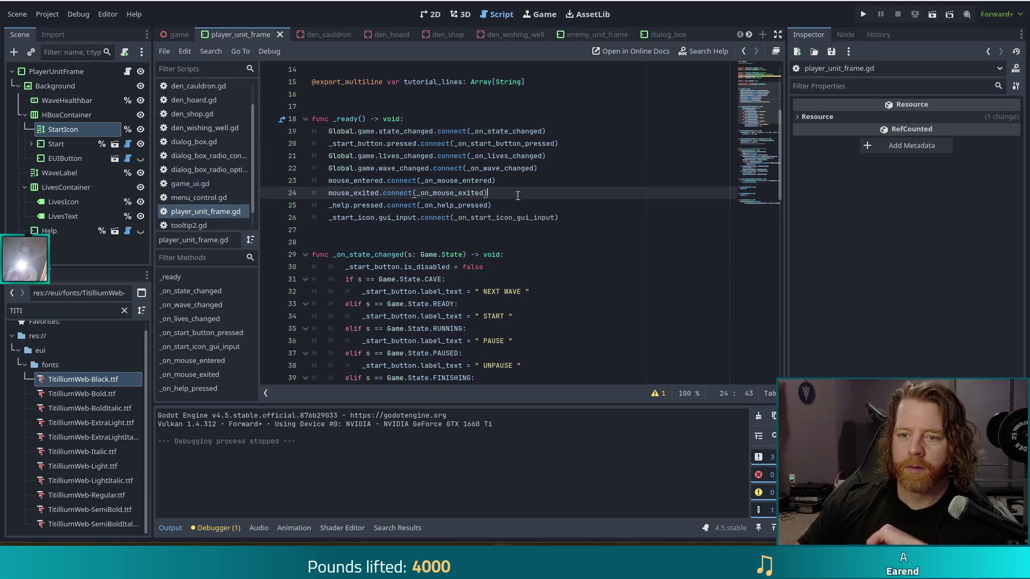
scroll(504, 283, down, 4)
scroll(504, 283, up, 2)
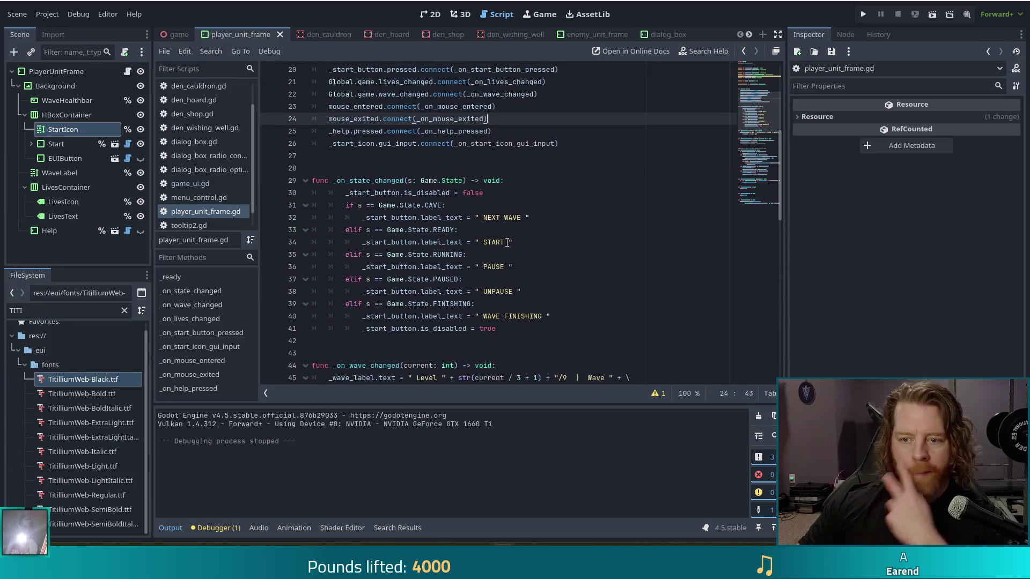
click(565, 213)
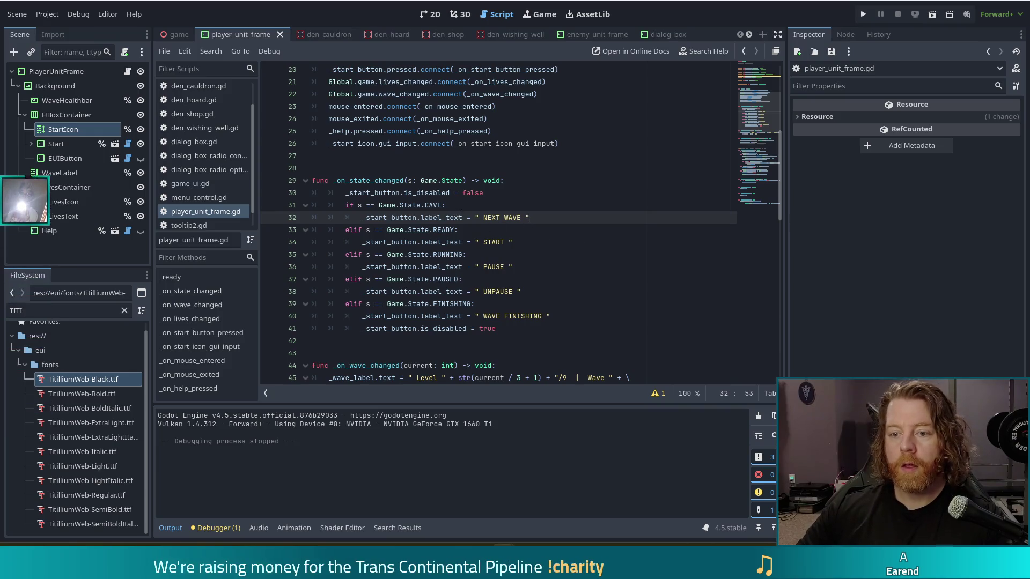
key(Up)
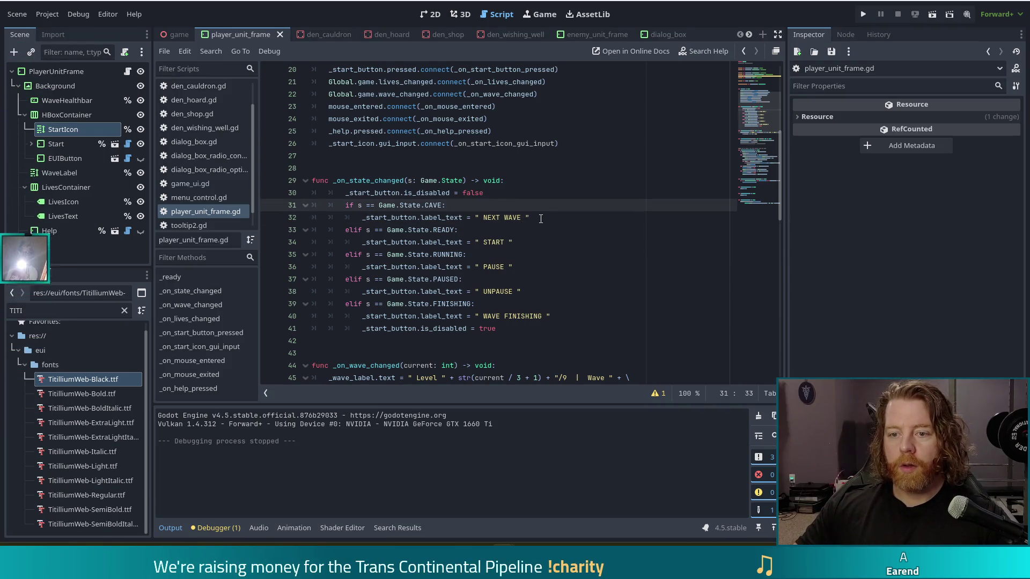
- Add start_icon.text = ";" under the NEXT WAVE label, checking the icon font's glyph chart
drag(550, 217, 551, 212)
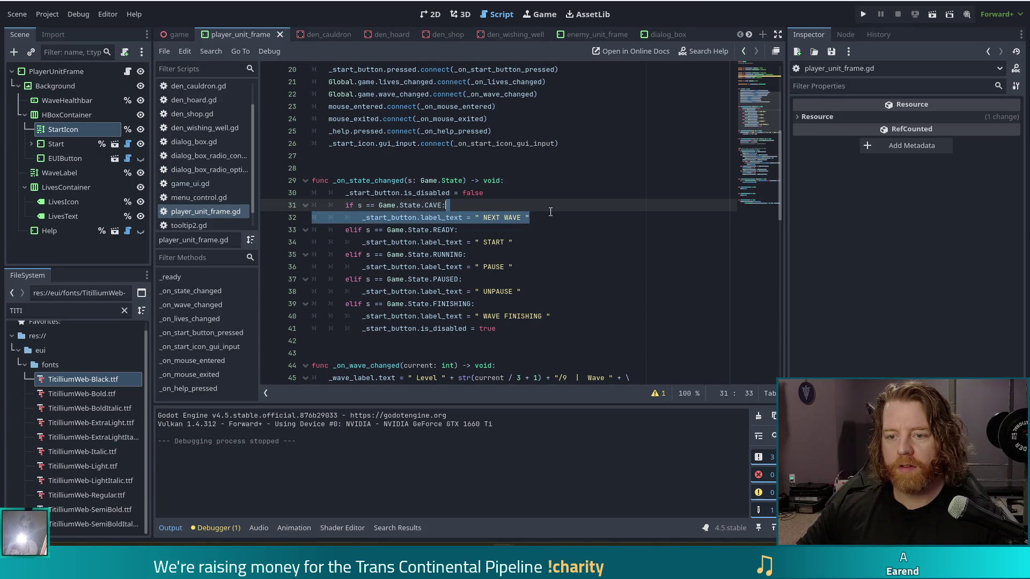
click(544, 219)
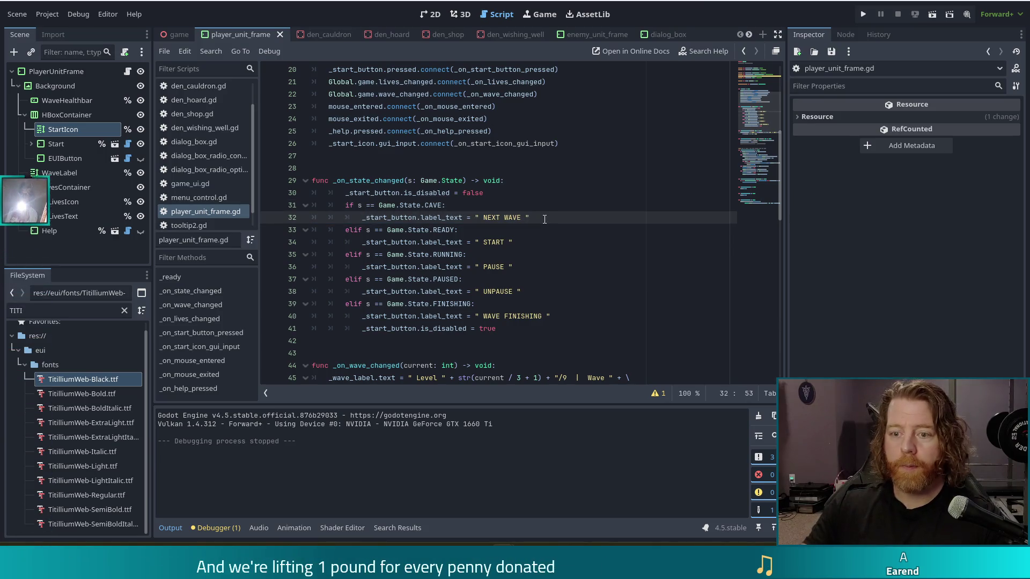
key(Return)
text(_star)
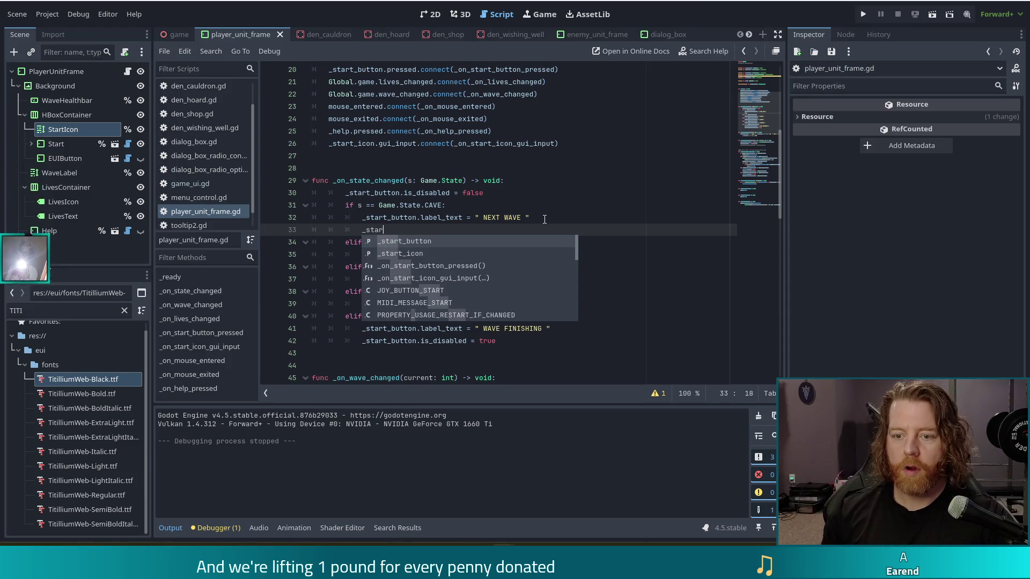
text(t_icon.tex)
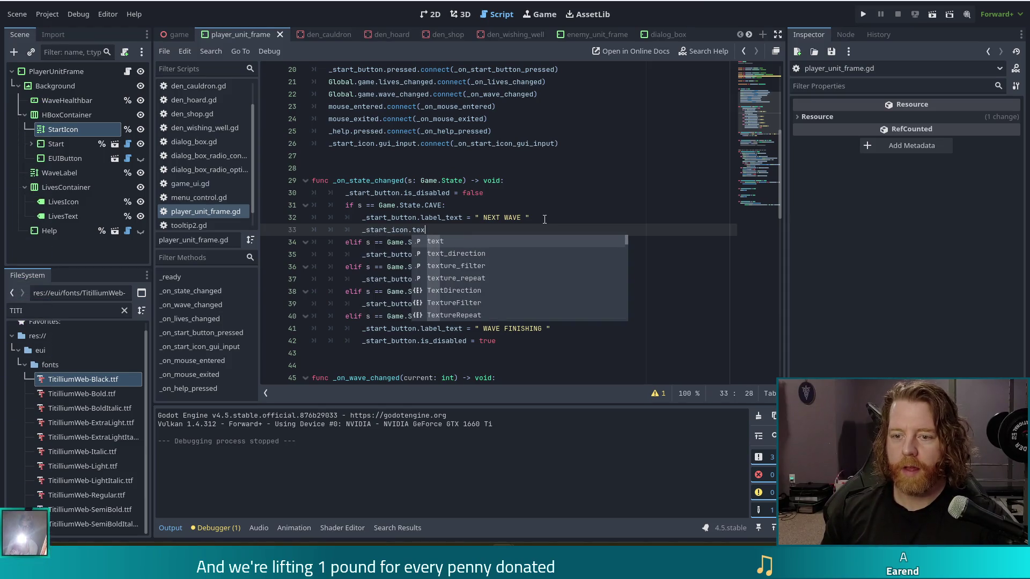
text(t = ")
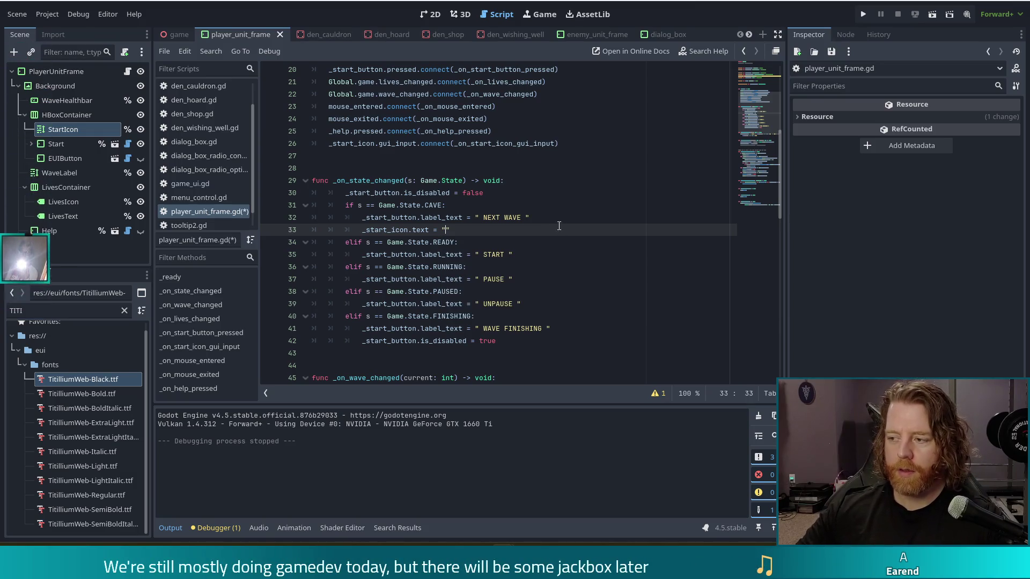
mouse_move(689, 568)
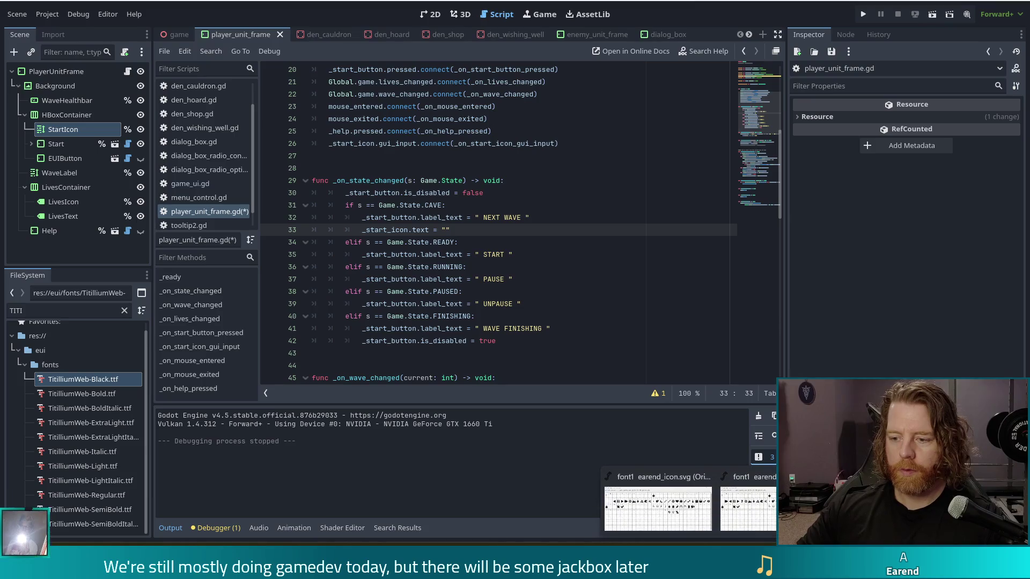
click(706, 477)
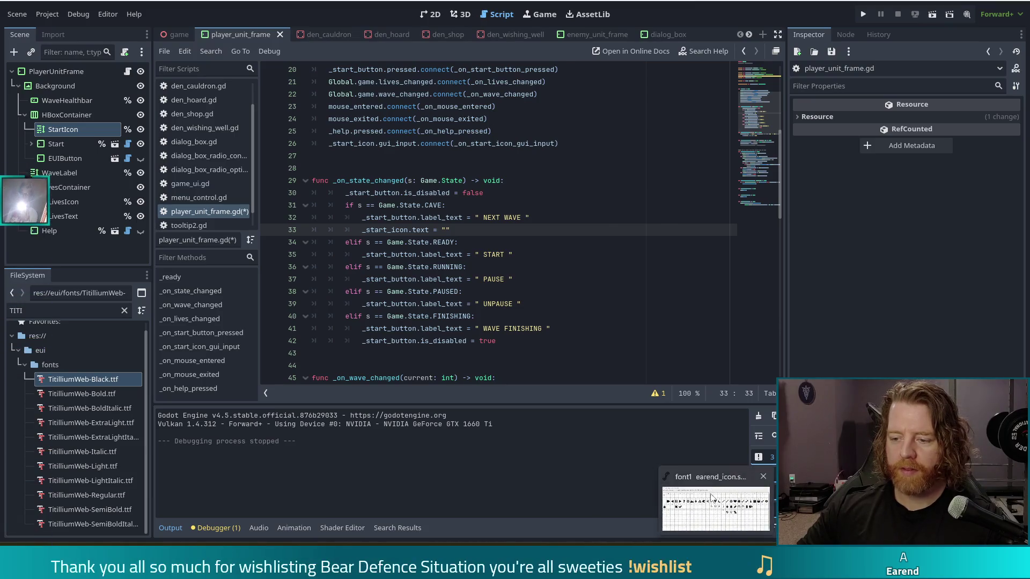
click(710, 494)
key(alt+Tab)
click(443, 229)
text(;)
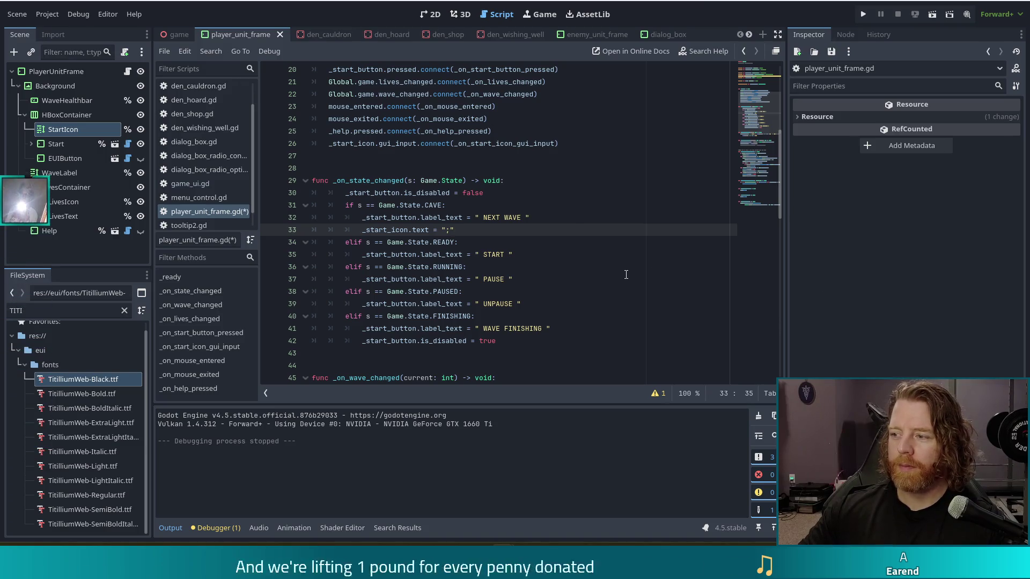
- Copy the start icon line under the START label with the ">" glyph
drag(527, 228, 537, 218)
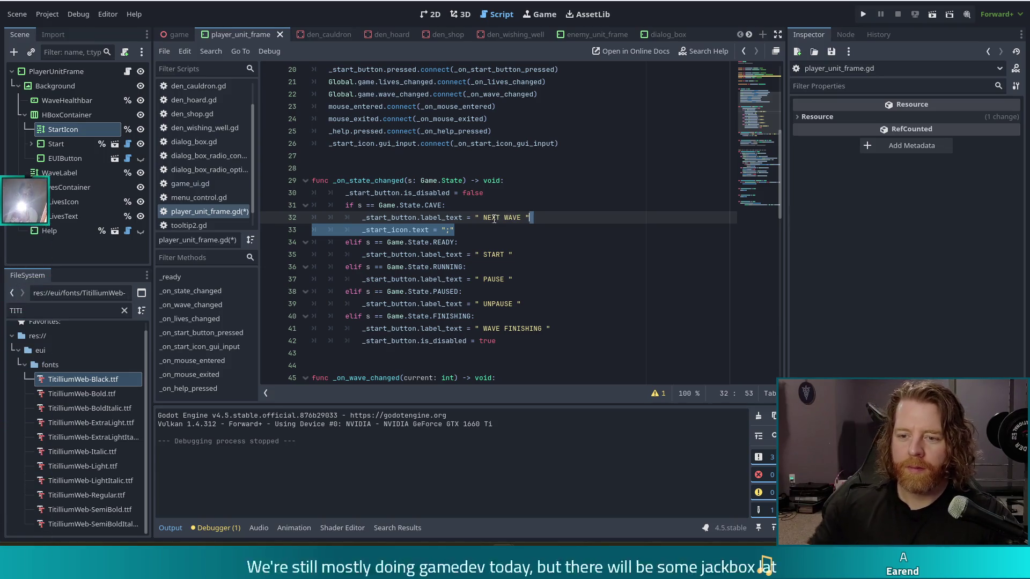
key(ctrl+c)
click(514, 254)
key(Return)
key(ctrl+v)
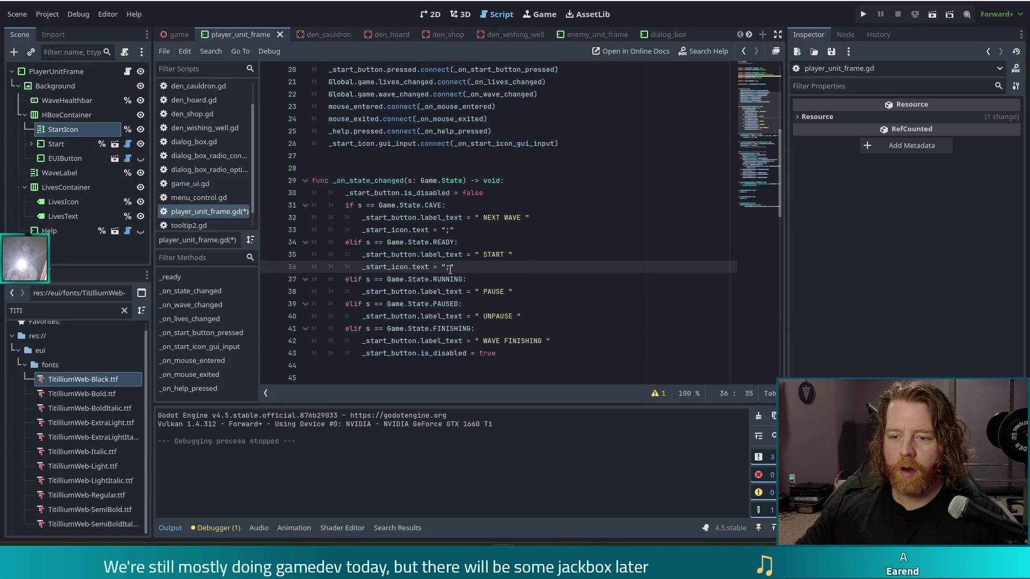
key(Left)
key(BackSpace)
text(>)
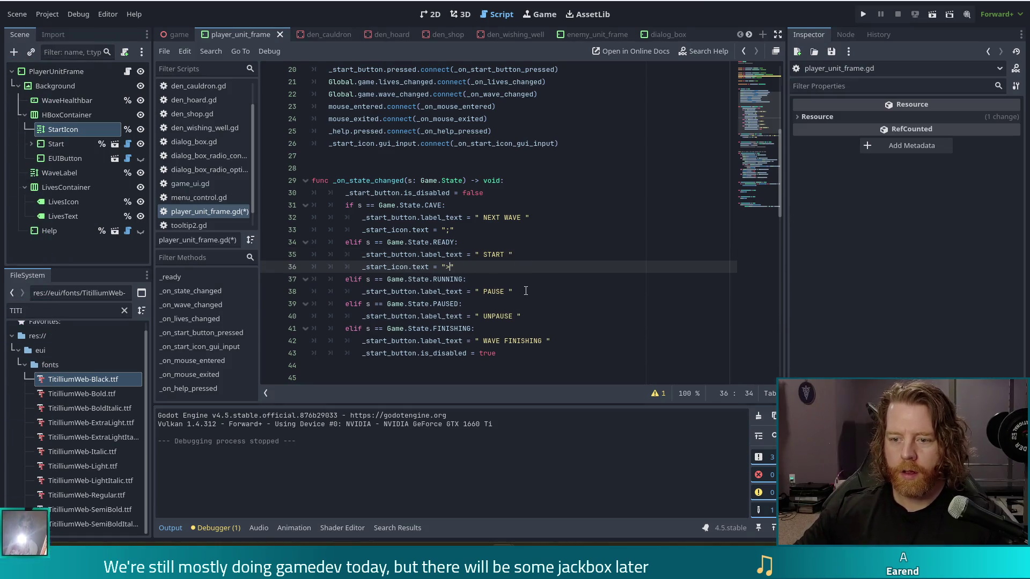
- Paste the start icon line under the PAUSE label with the "=" glyph
click(525, 291)
key(Return)
key(ctrl+v)
key(Left)
text(=)
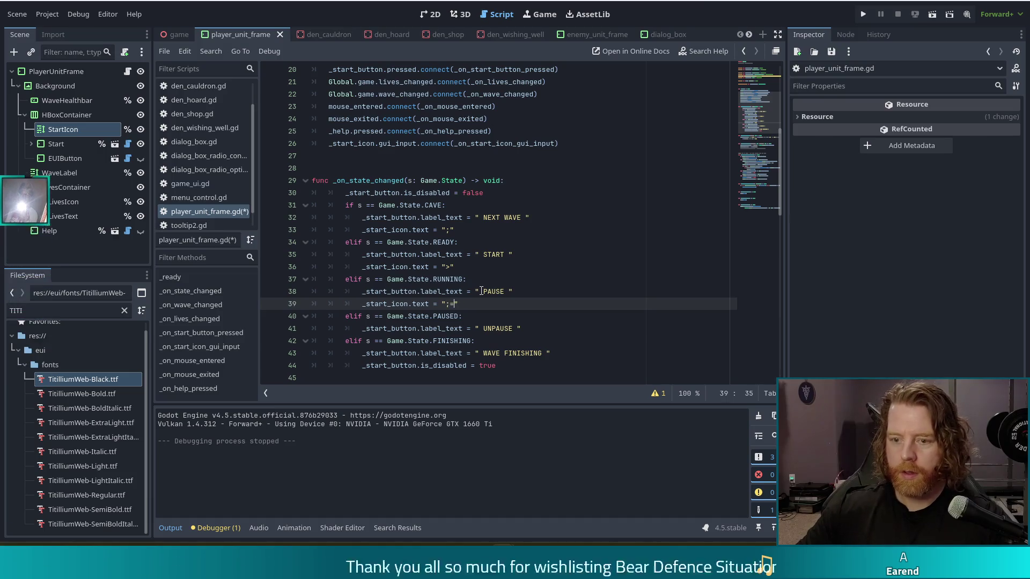
key(BackSpace)
key(BackSpace)
key(BackSpace)
text(=)
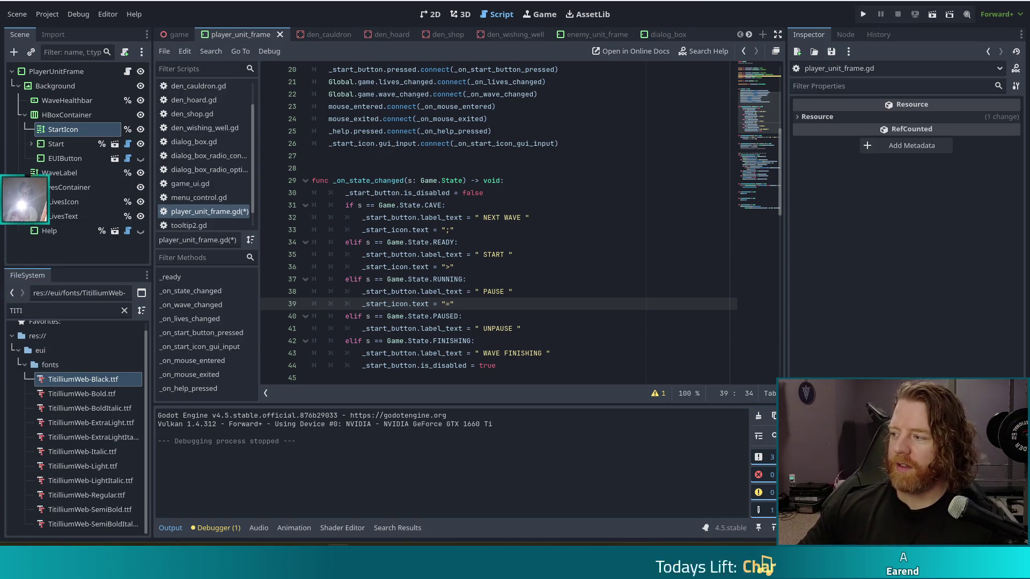
mouse_move(1027, 117)
mouse_down()
mouse_move(777, 227)
mouse_move(541, 11)
mouse_up()
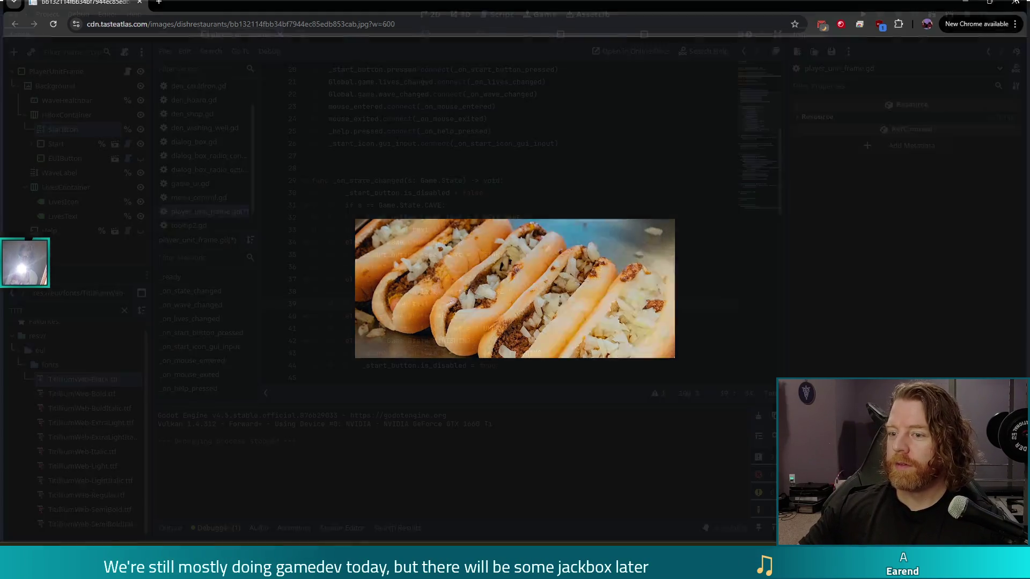
click(1016, 1)
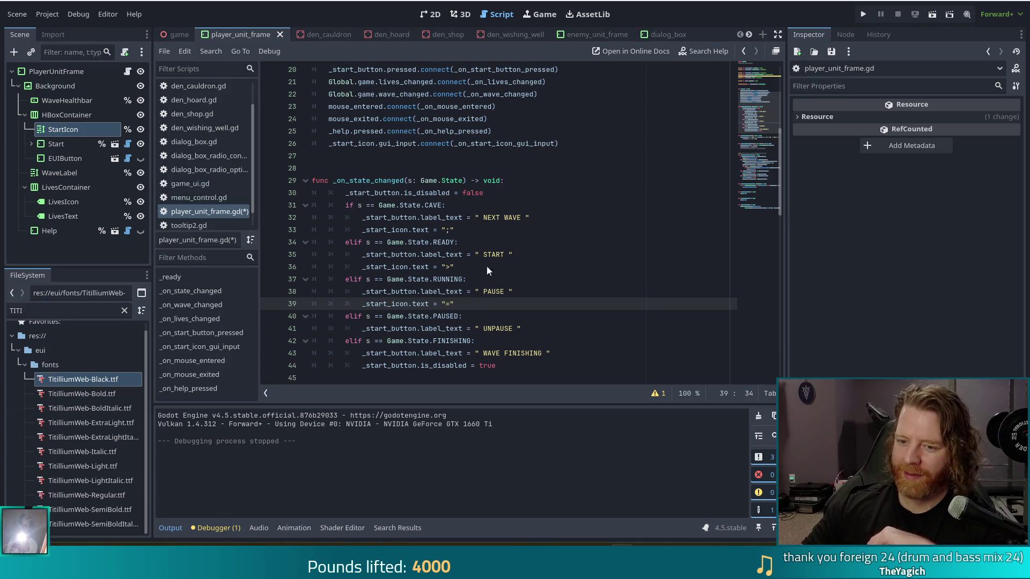
click(542, 328)
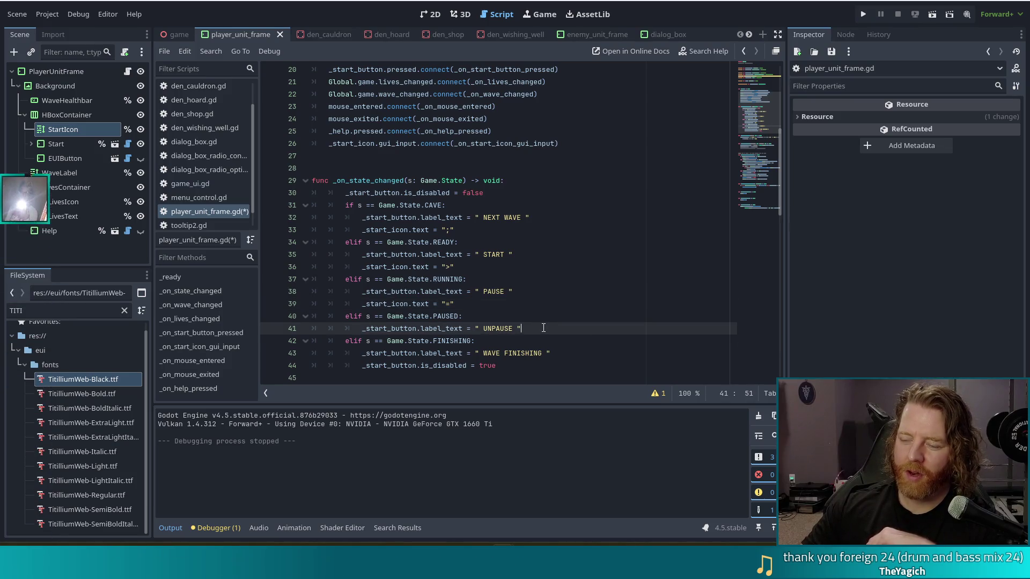
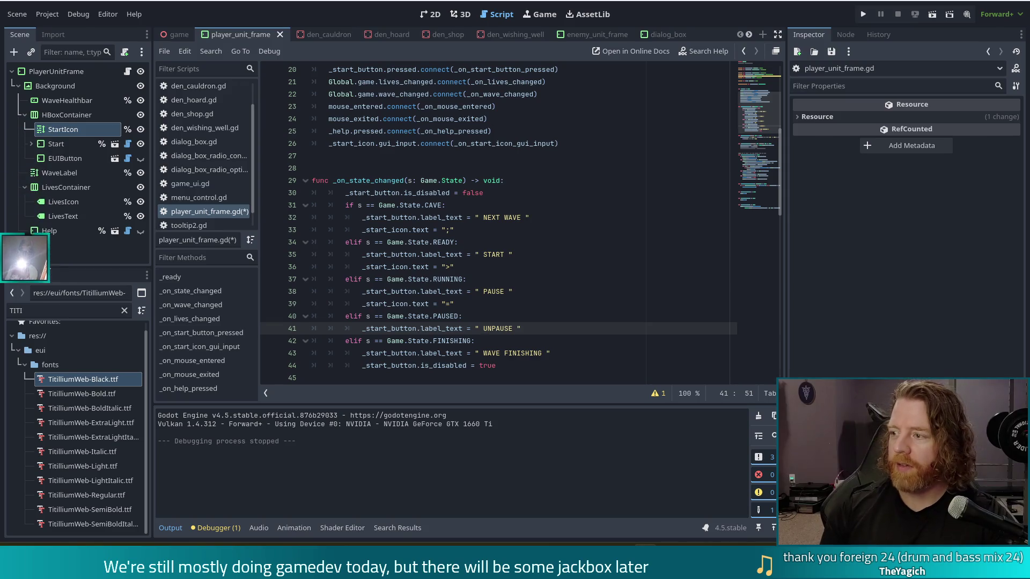
- Briefly check the donation notes window, then return to the script
key(alt+Tab)
drag(740, 52, 285, 83)
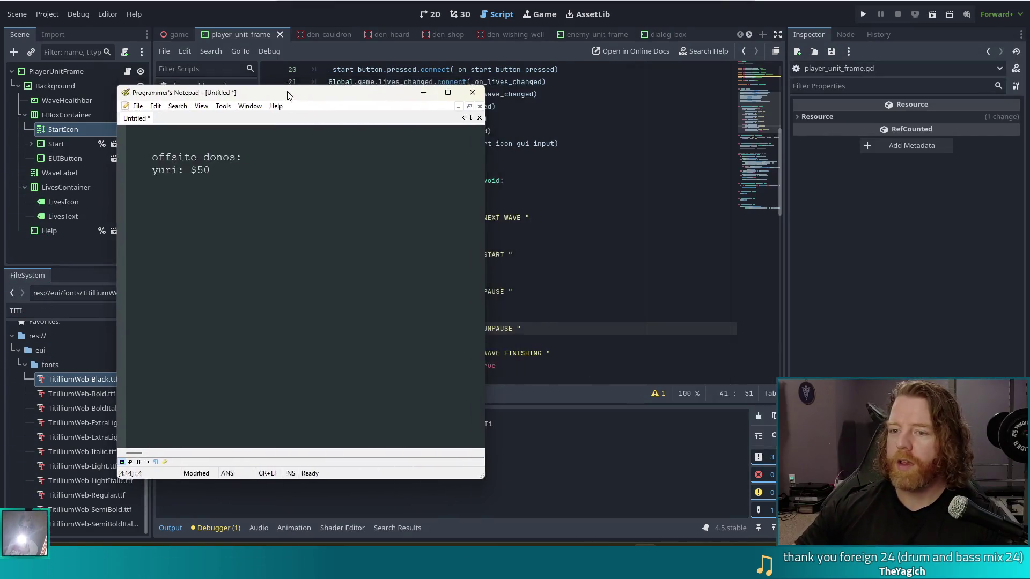
key(alt+Tab)
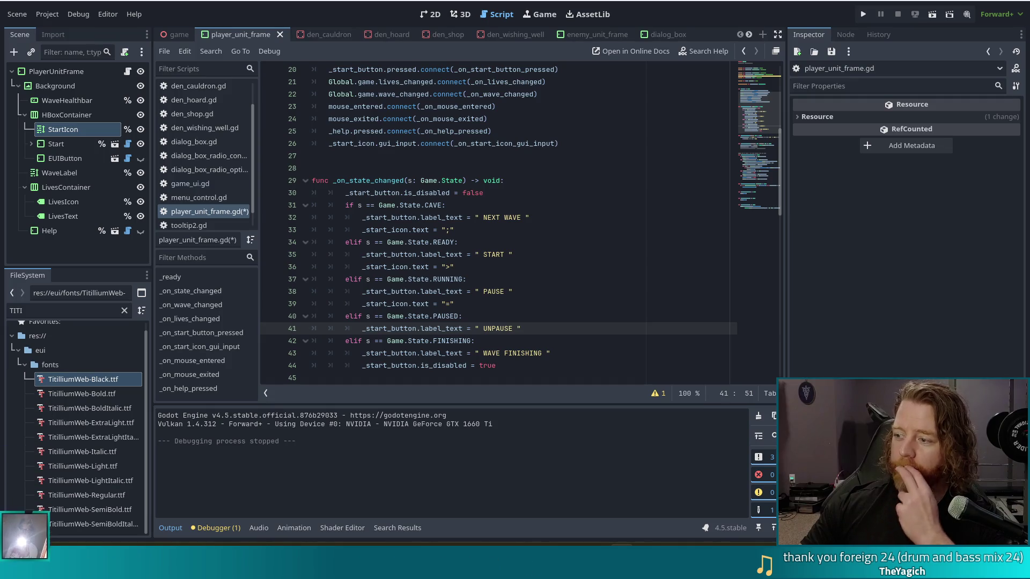
- Copy the `_start_icon.text = ">"` line into the PAUSED branch and save
click(513, 328)
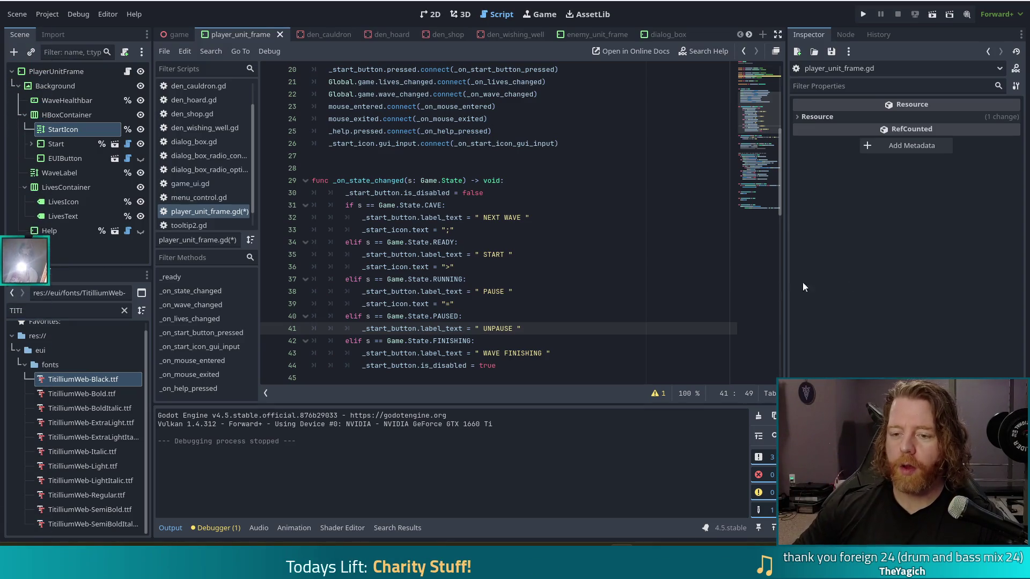
click(530, 316)
click(534, 328)
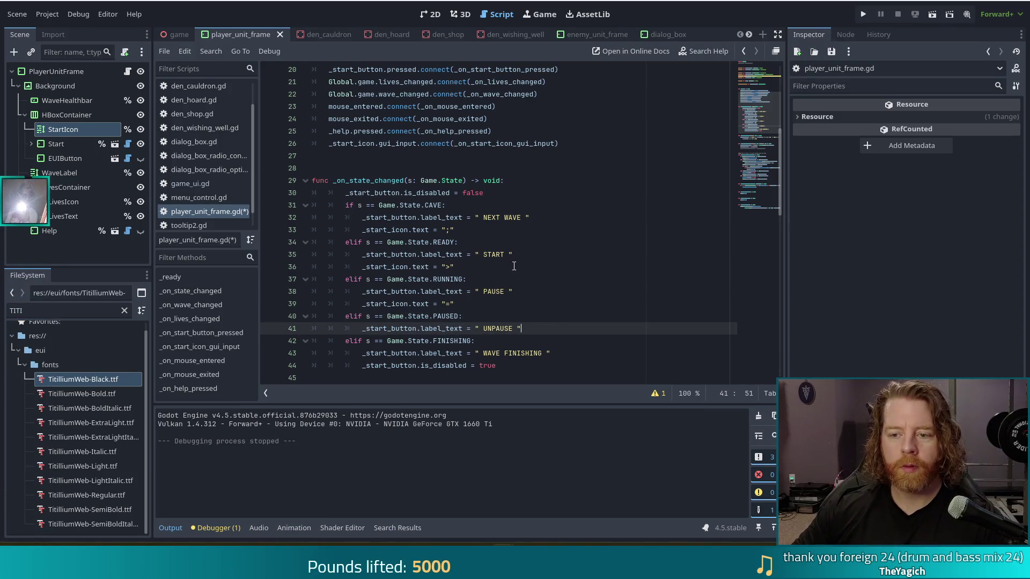
drag(513, 266, 526, 256)
key(ctrl+c)
click(532, 332)
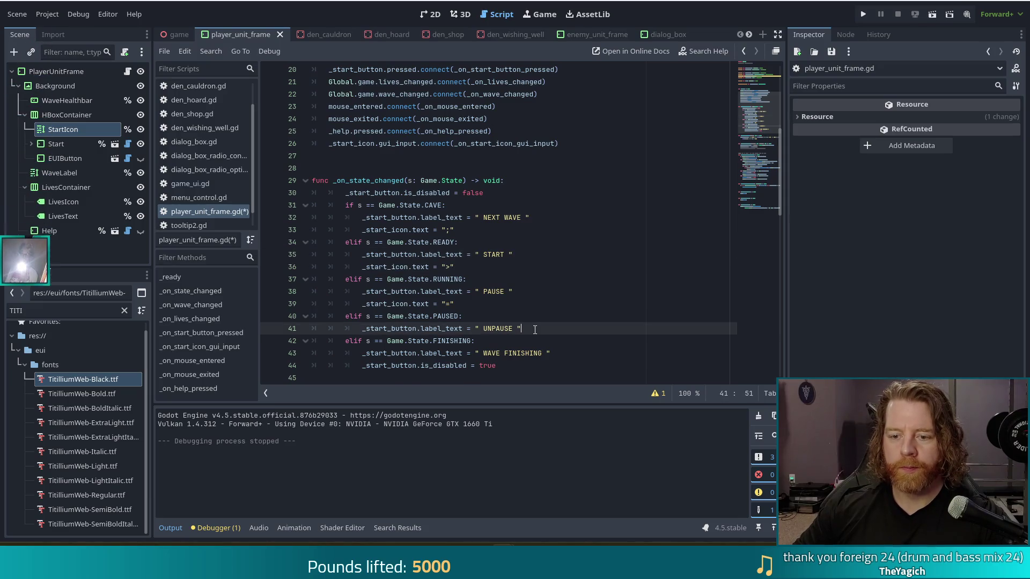
key(ctrl+v)
key(ctrl+s)
- Paste the `_start_icon.text = ";"` line after the WAVE FINISHING label in the FINISHING branch
scroll(425, 289, down, 2)
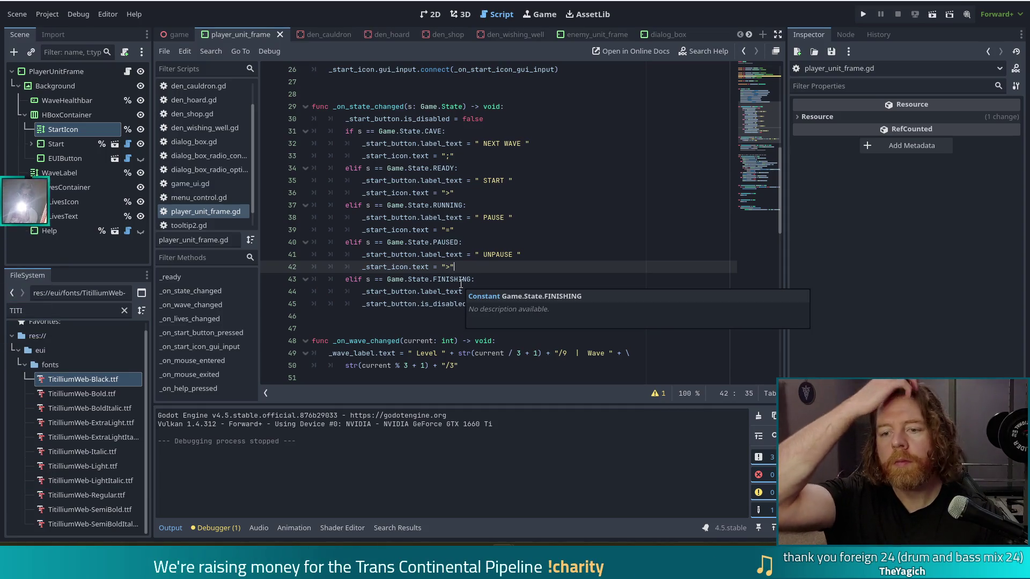
key(Up)
key(Up)
key(Up)
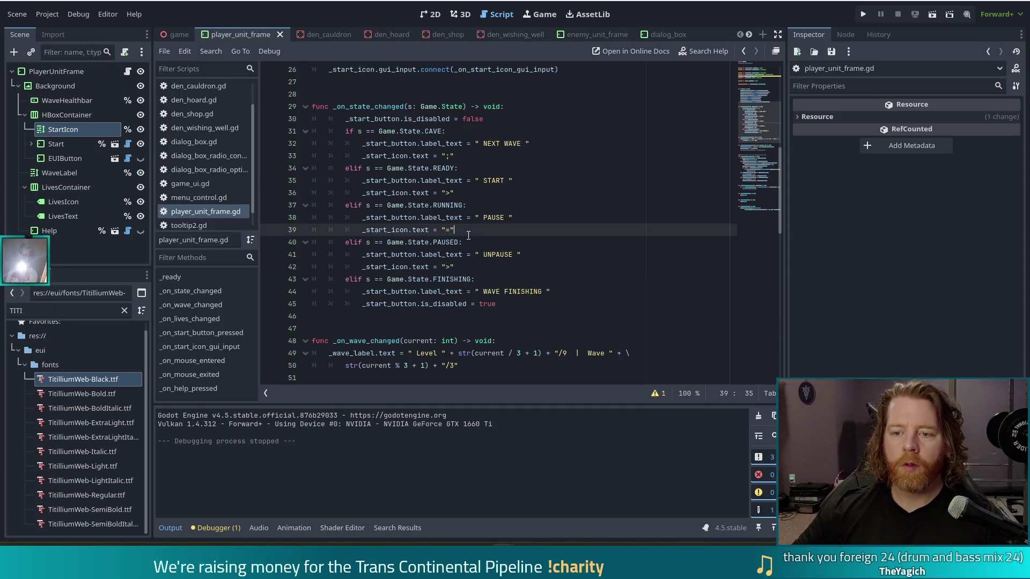
drag(499, 156, 533, 143)
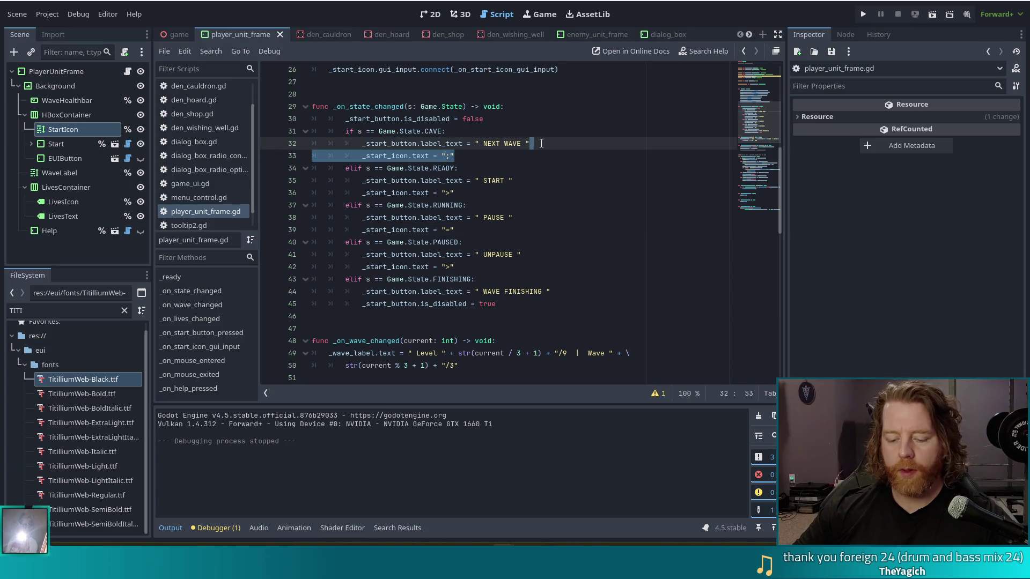
key(ctrl+c)
click(572, 290)
key(ctrl+v)
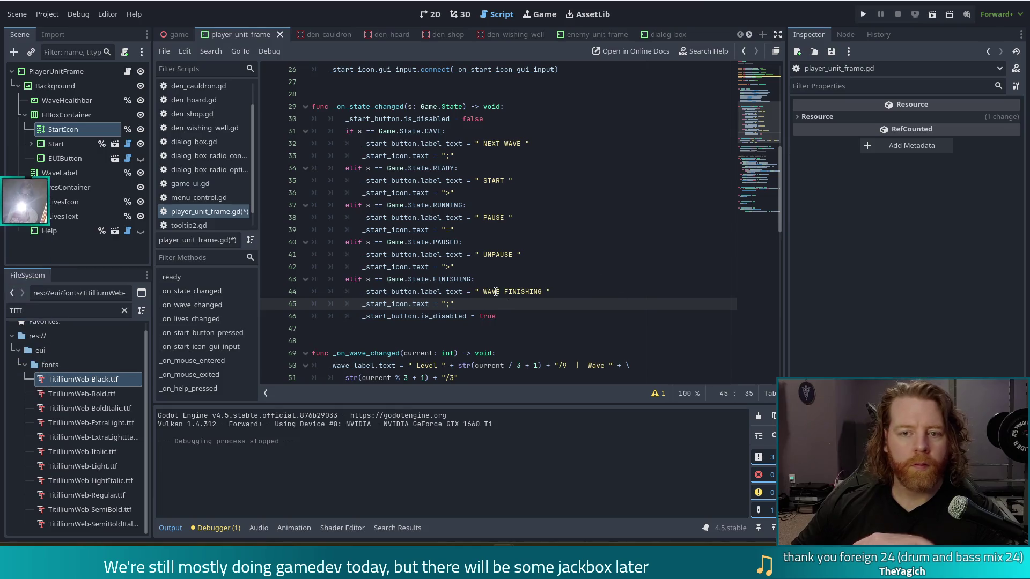
scroll(436, 250, down, 2)
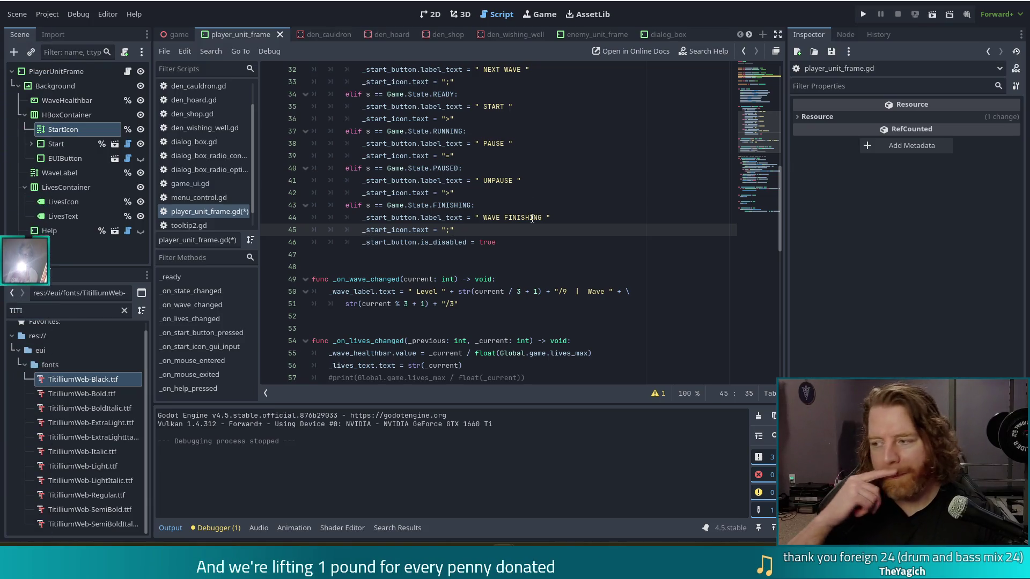
scroll(510, 217, up, 1)
scroll(511, 217, up, 3)
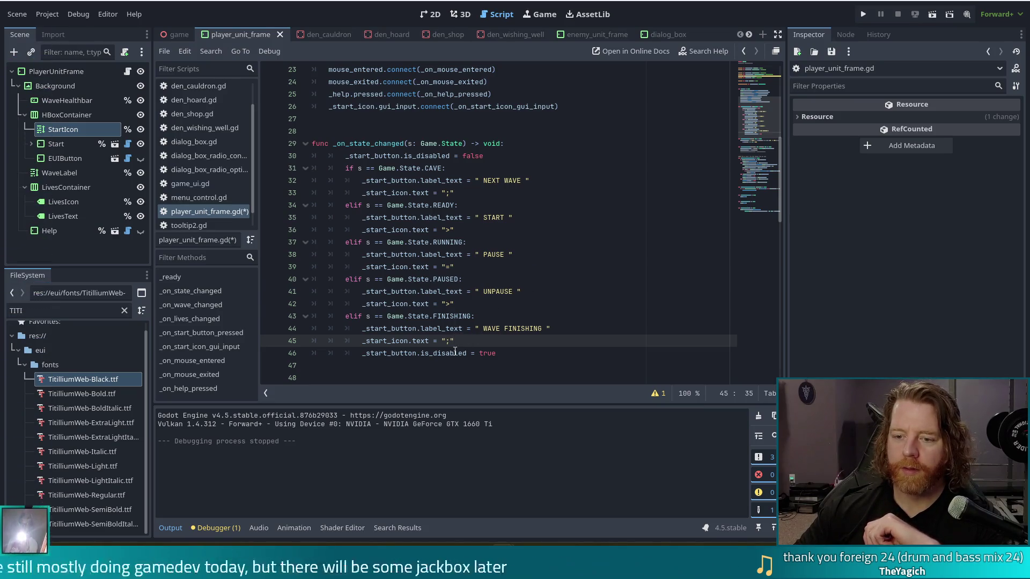
- Add `_start_icon.modulate = Color.DIM_GRAY` to the FINISHING branch
key(Return)
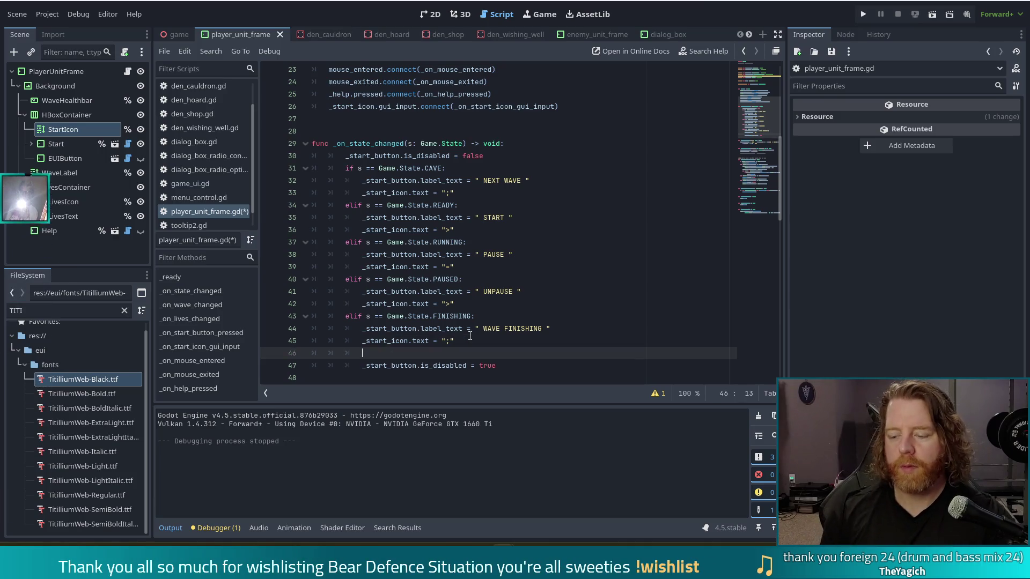
text(_)
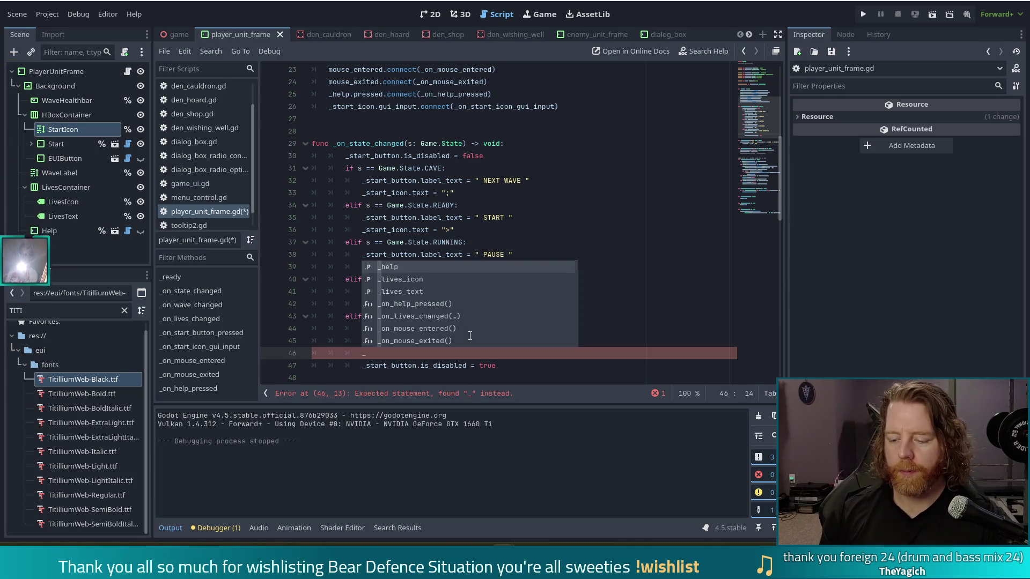
text(start)
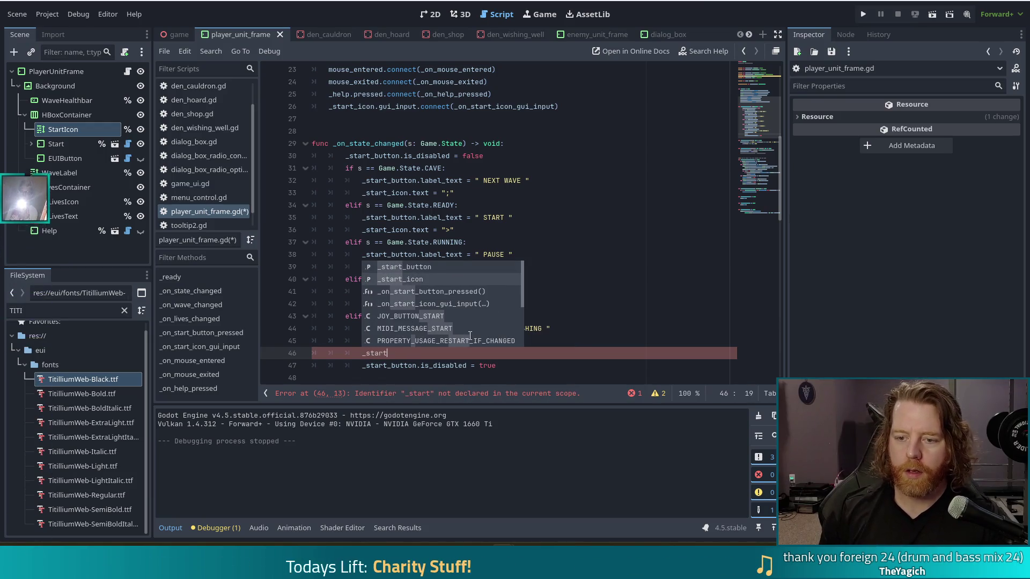
key(Return)
text(.modulate)
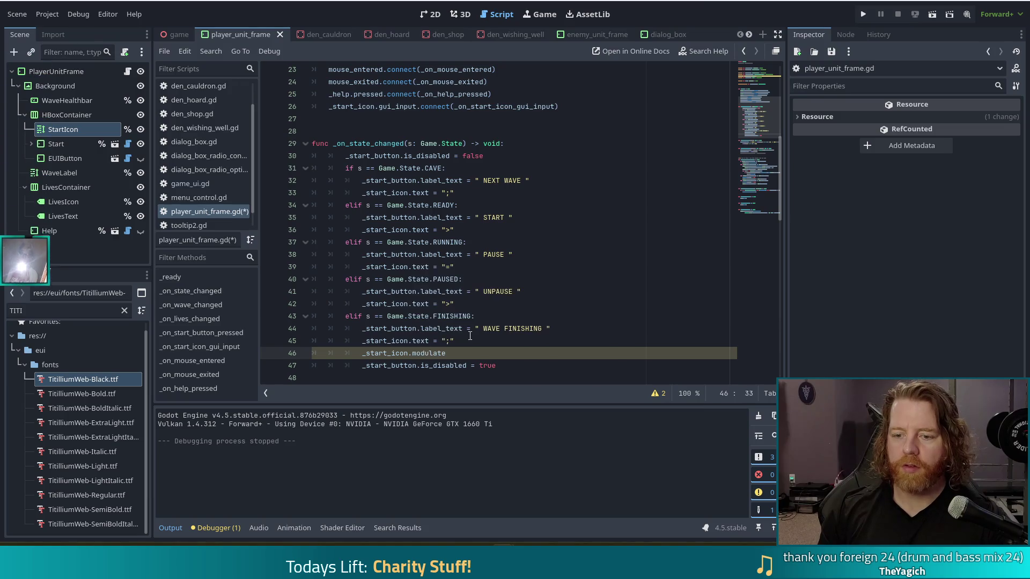
text( = Co)
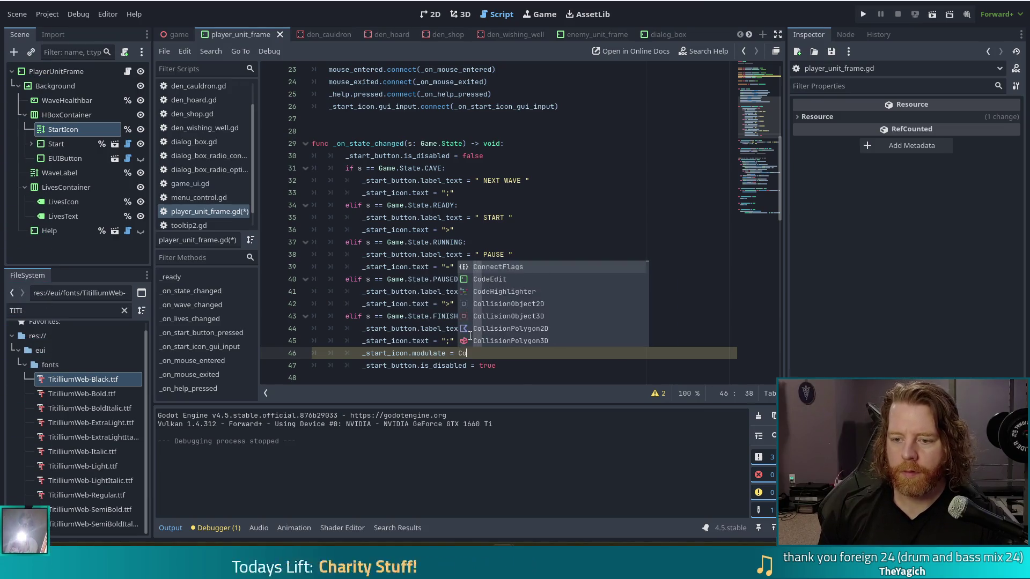
text(lor.gre)
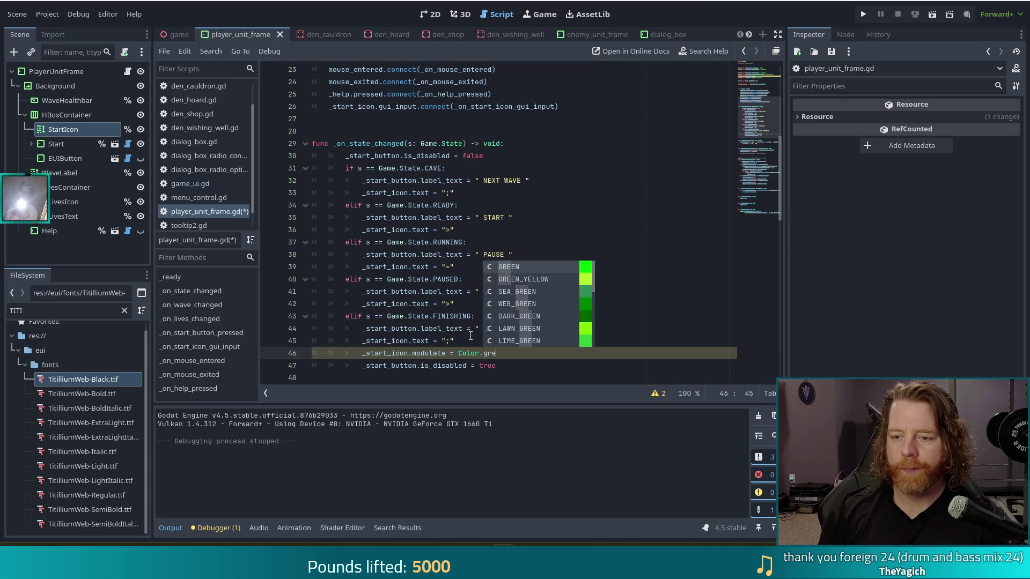
text(y)
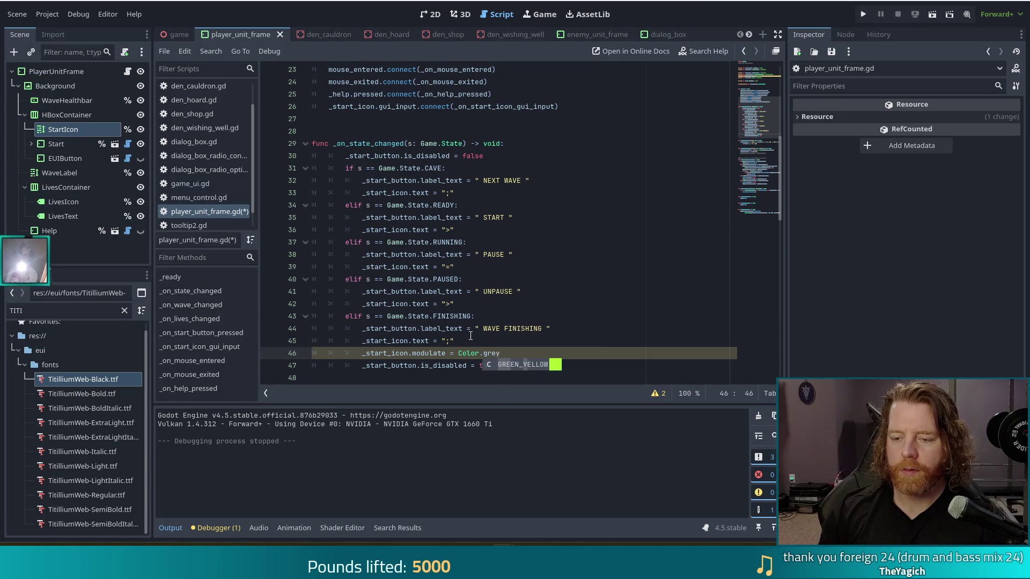
key(BackSpace)
key(BackSpace)
text(ay)
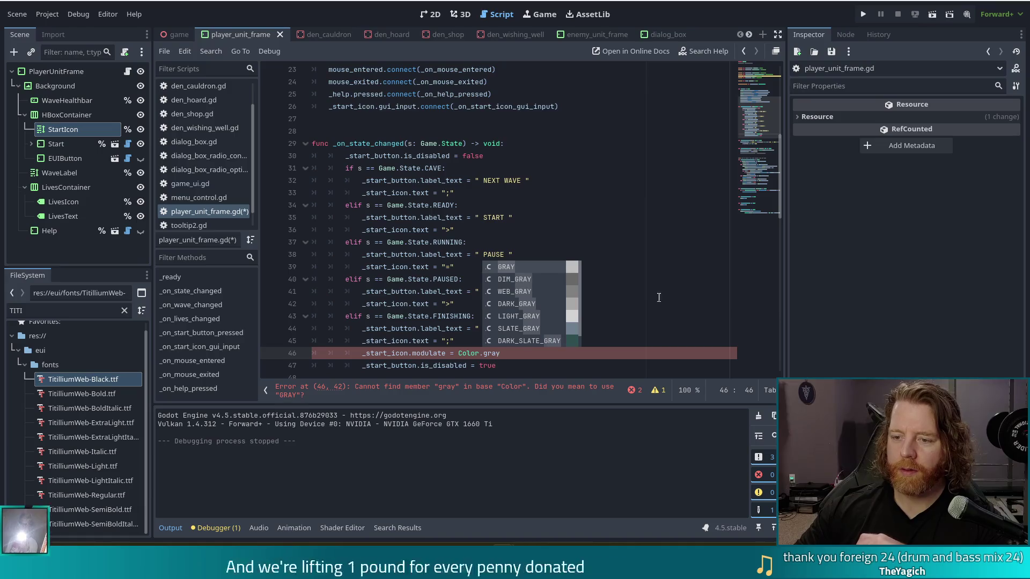
click(518, 279)
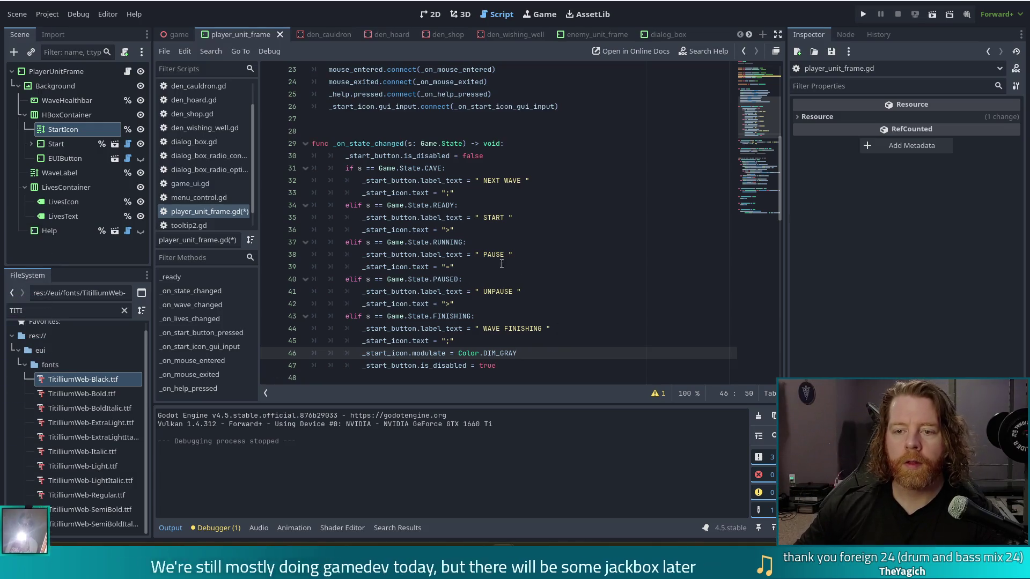
- Paste a `Color.WHITE` modulate reset at the function top, then run the project
drag(530, 351, 530, 346)
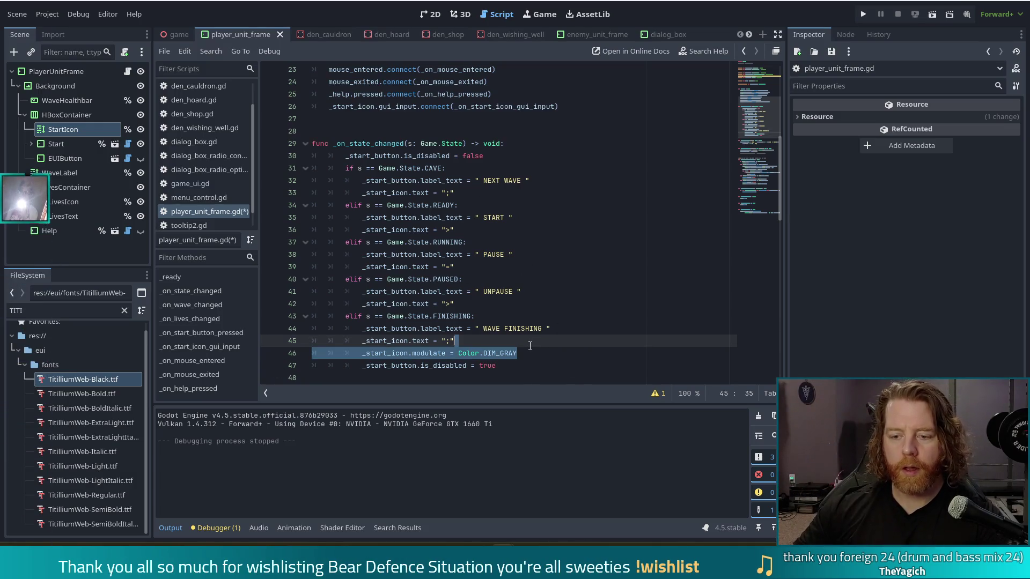
key(ctrl+c)
click(490, 155)
key(ctrl+v)
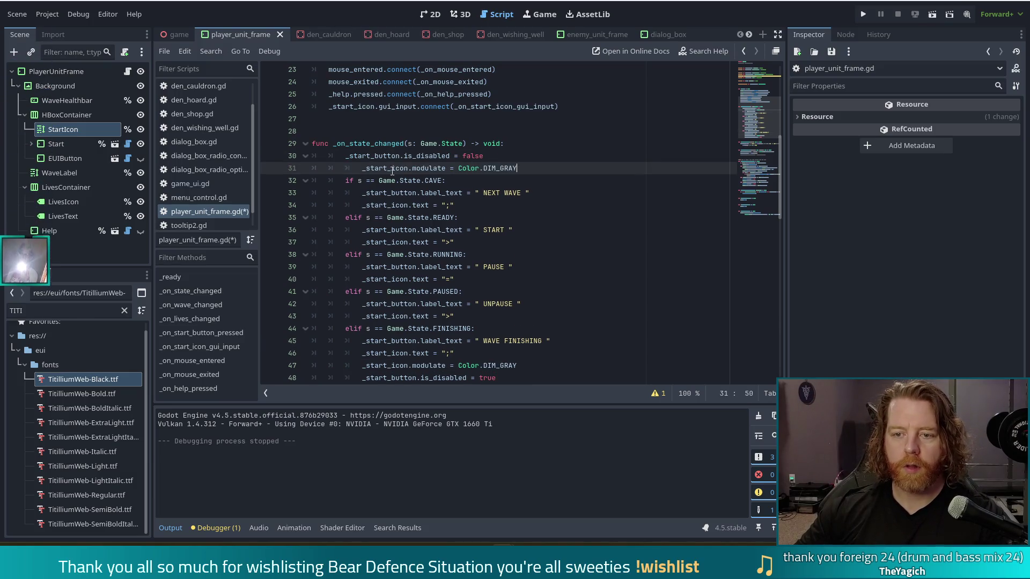
text(WHITE)
click(419, 169)
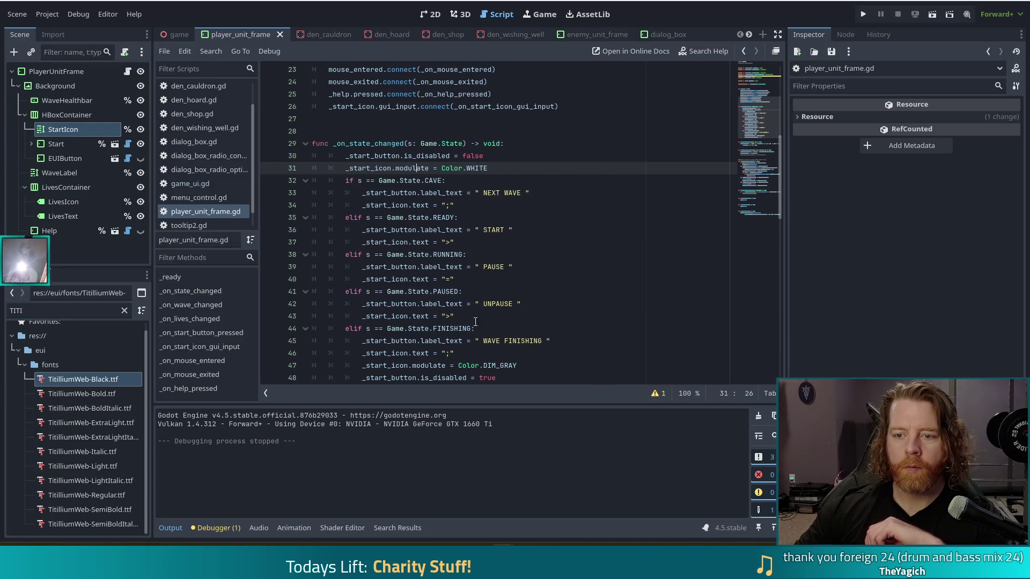
click(865, 13)
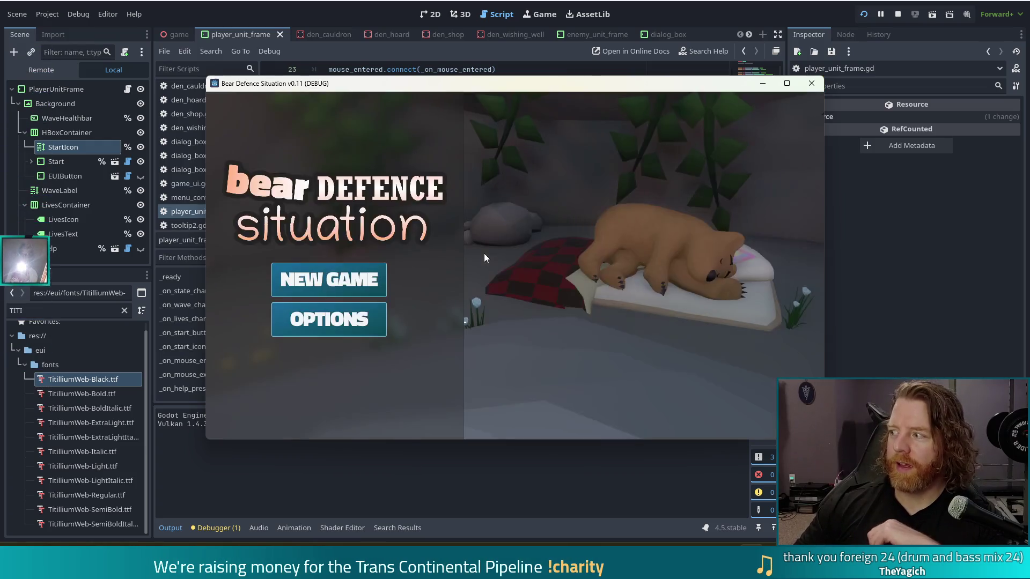
- Start a new game, pause wave 1, and play a hand to place a Ballista tower by the path
click(307, 278)
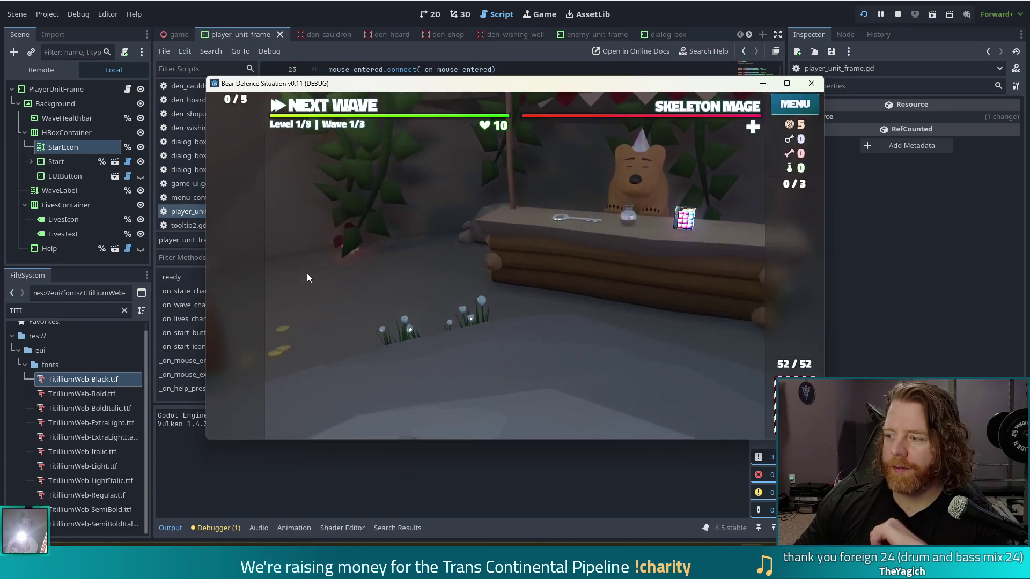
click(317, 109)
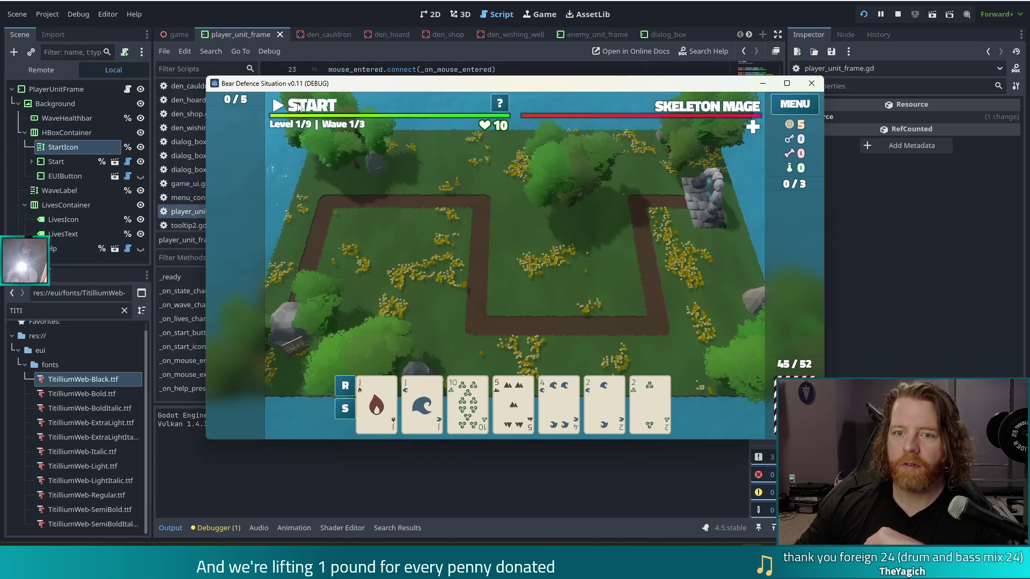
click(299, 108)
click(311, 107)
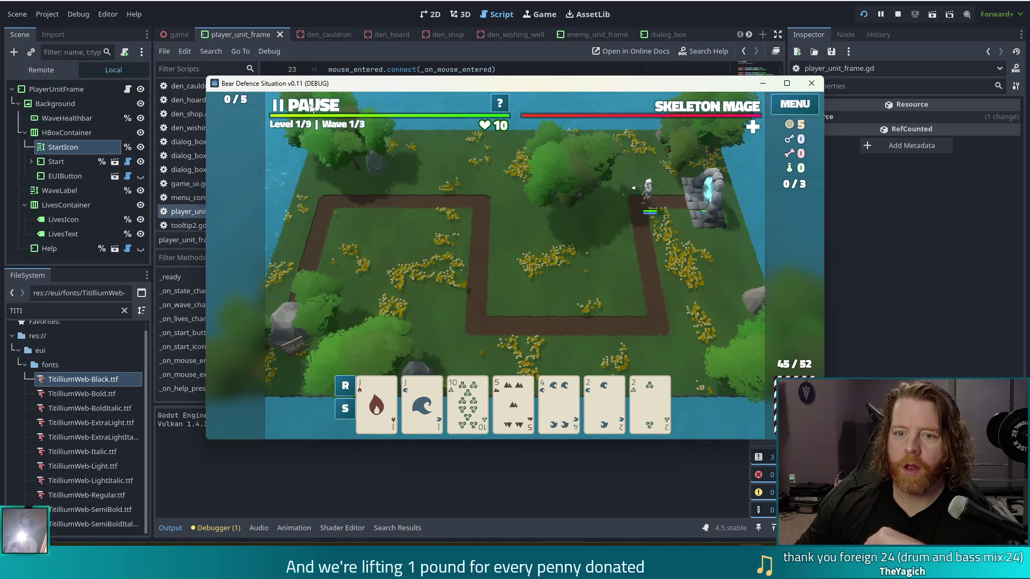
mouse_move(509, 382)
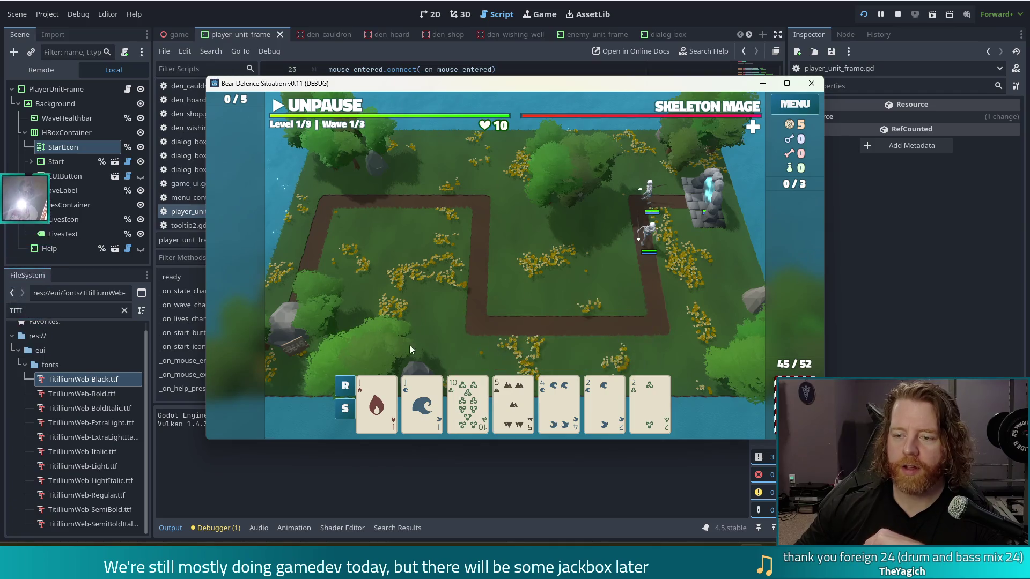
click(513, 399)
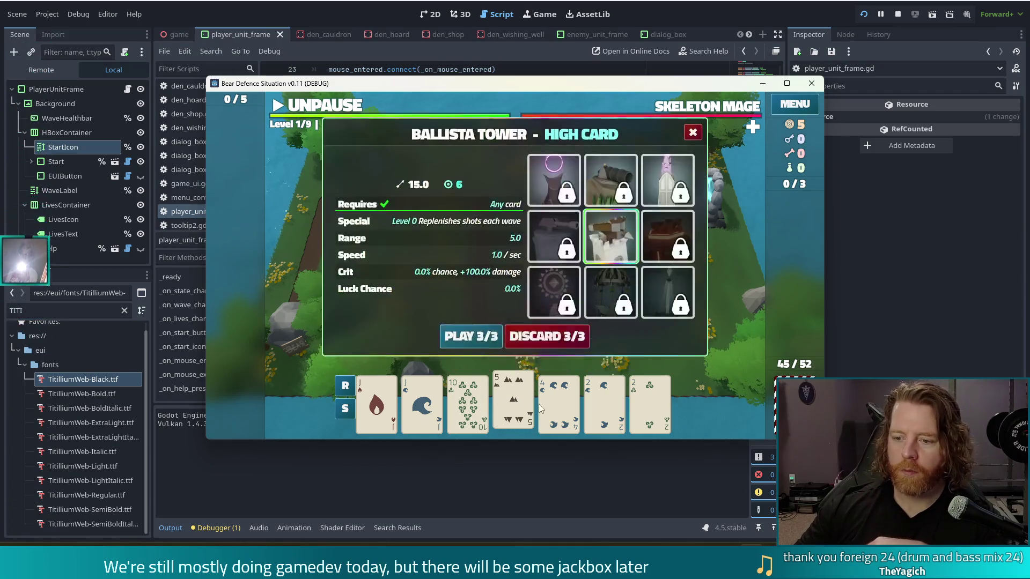
click(558, 399)
click(604, 399)
click(650, 400)
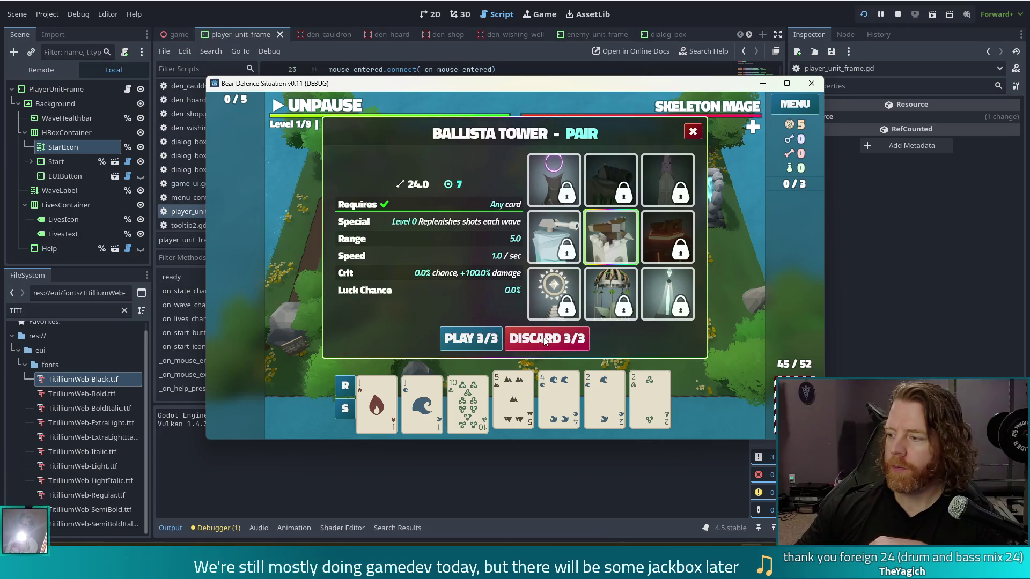
click(439, 411)
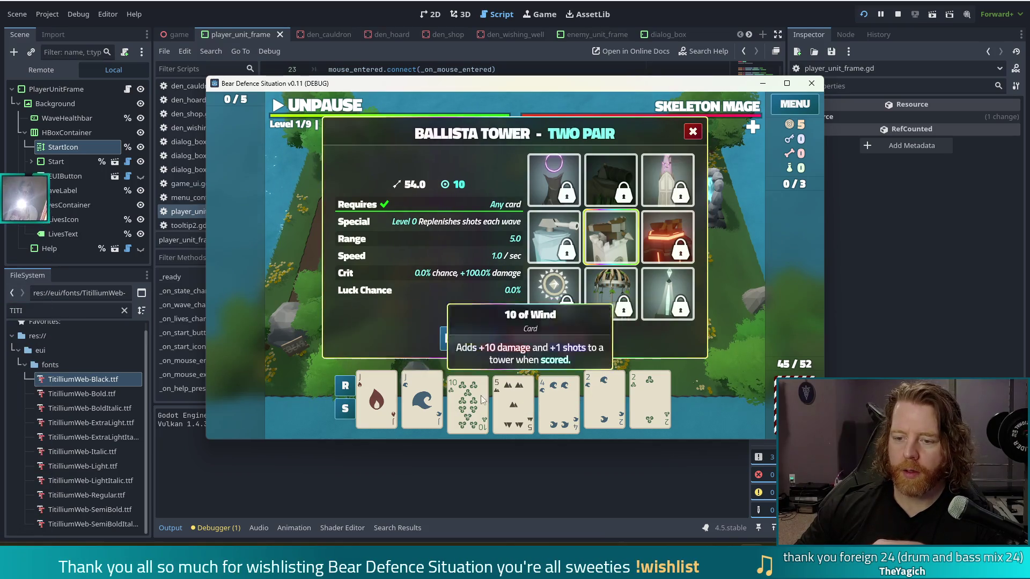
click(460, 339)
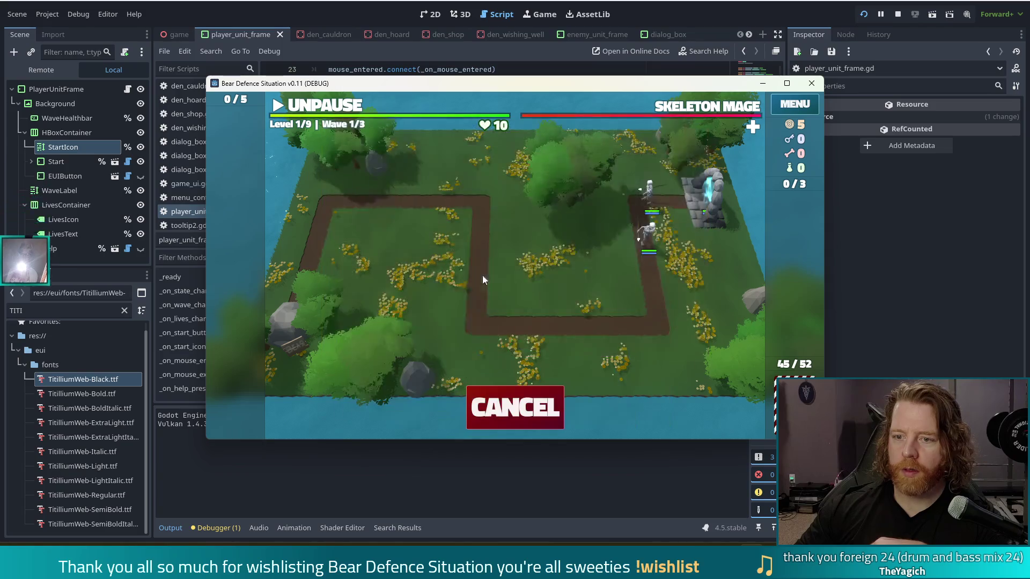
click(632, 301)
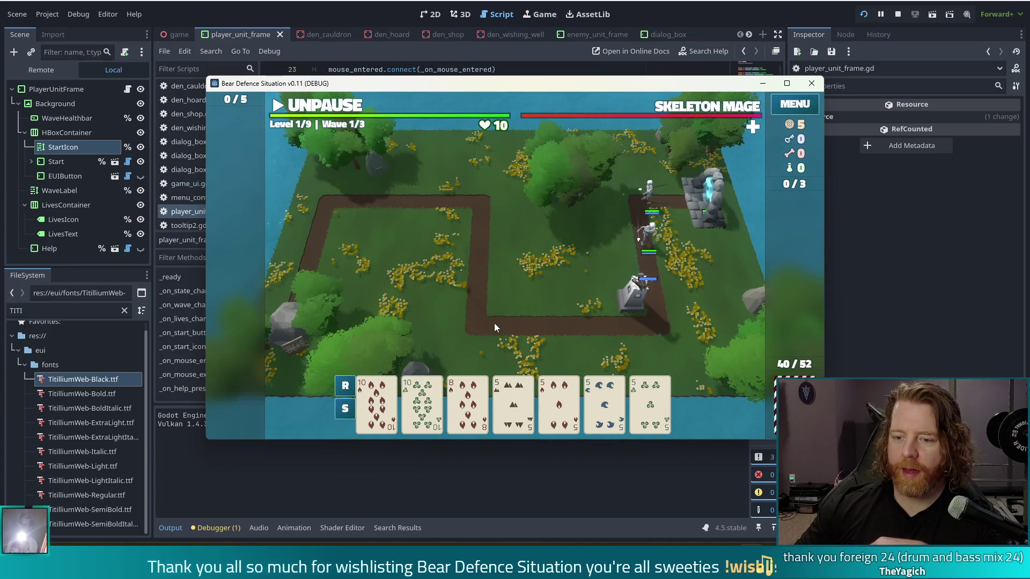
- Settle on a Full House of 5s and two 10s and play it for another Ballista tower
mouse_move(557, 399)
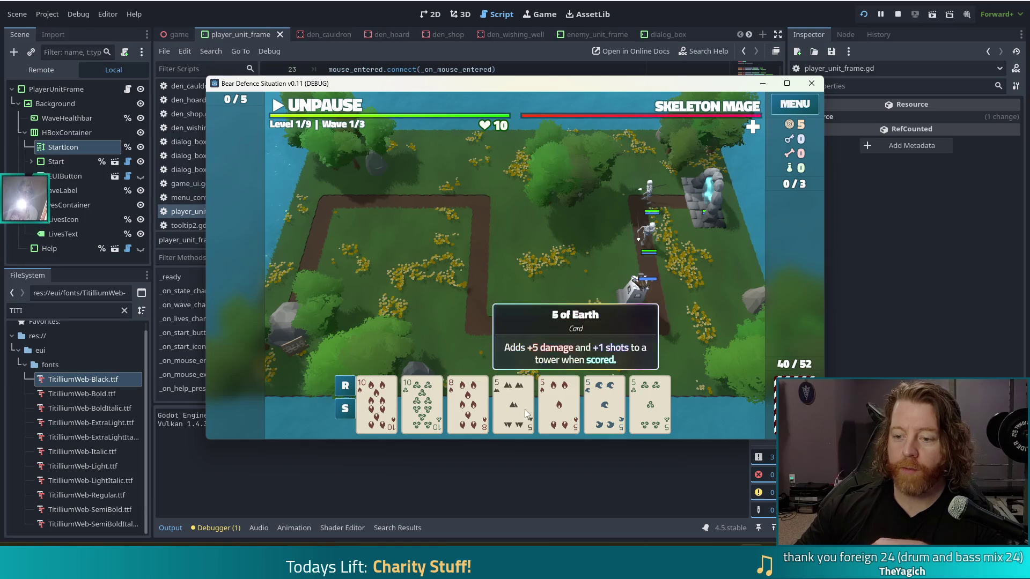
click(525, 410)
click(559, 405)
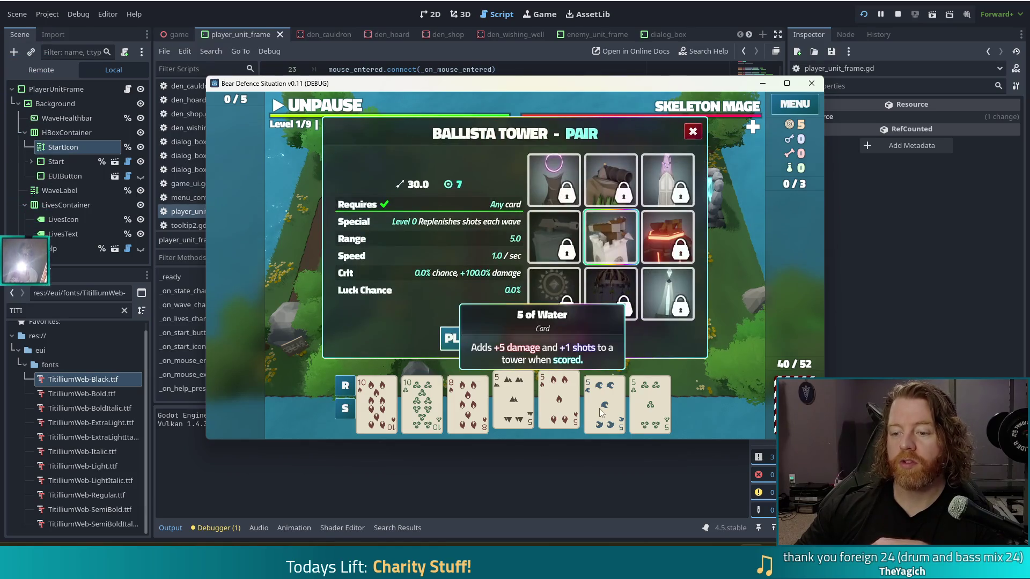
click(605, 403)
click(653, 401)
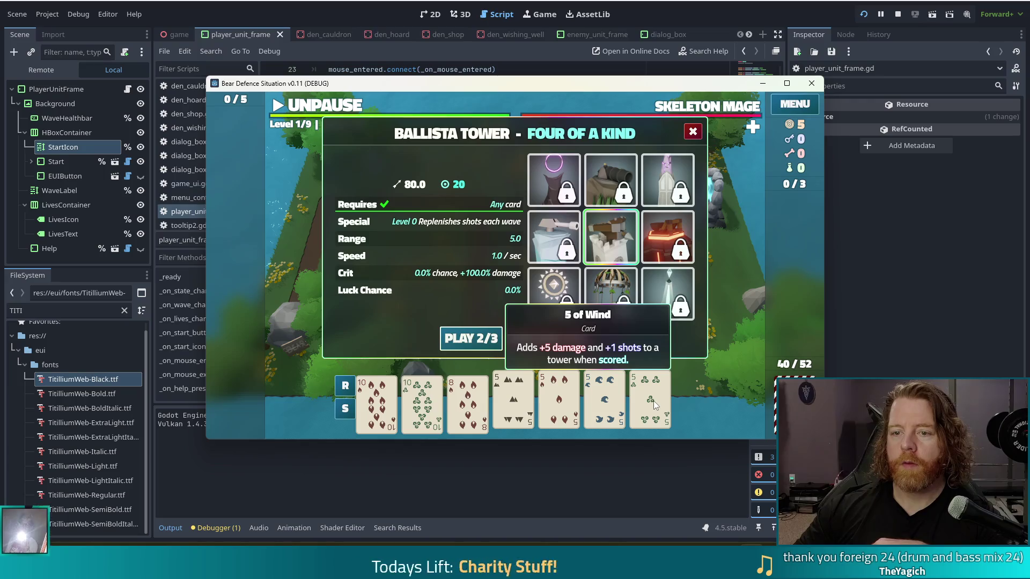
click(653, 401)
click(422, 404)
click(386, 408)
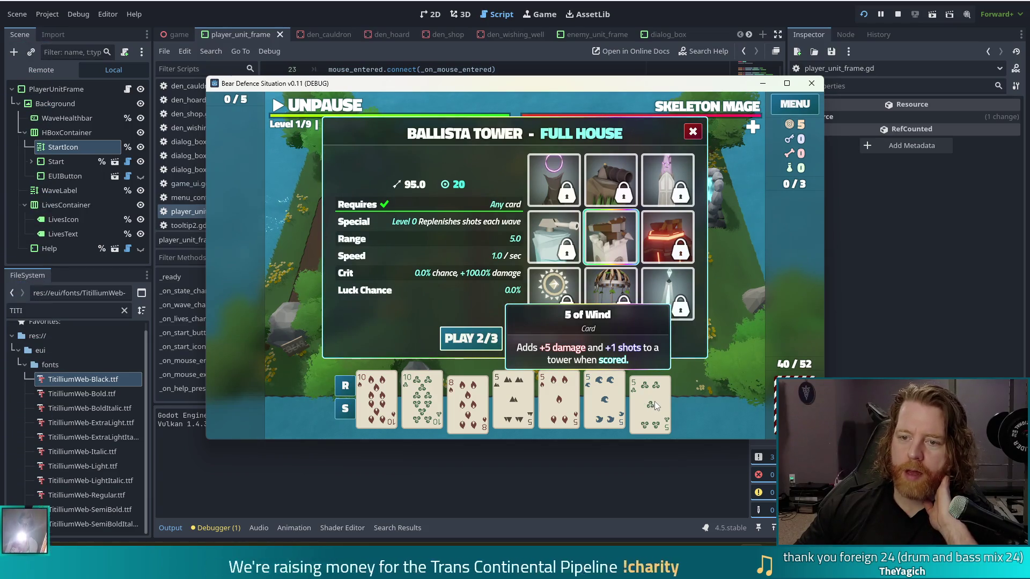
click(422, 402)
click(387, 401)
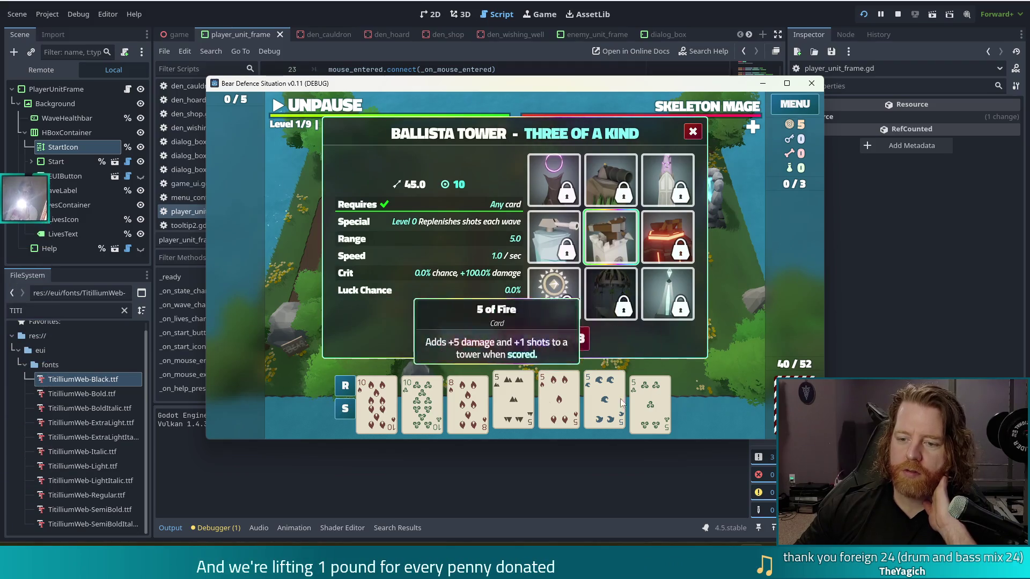
click(650, 400)
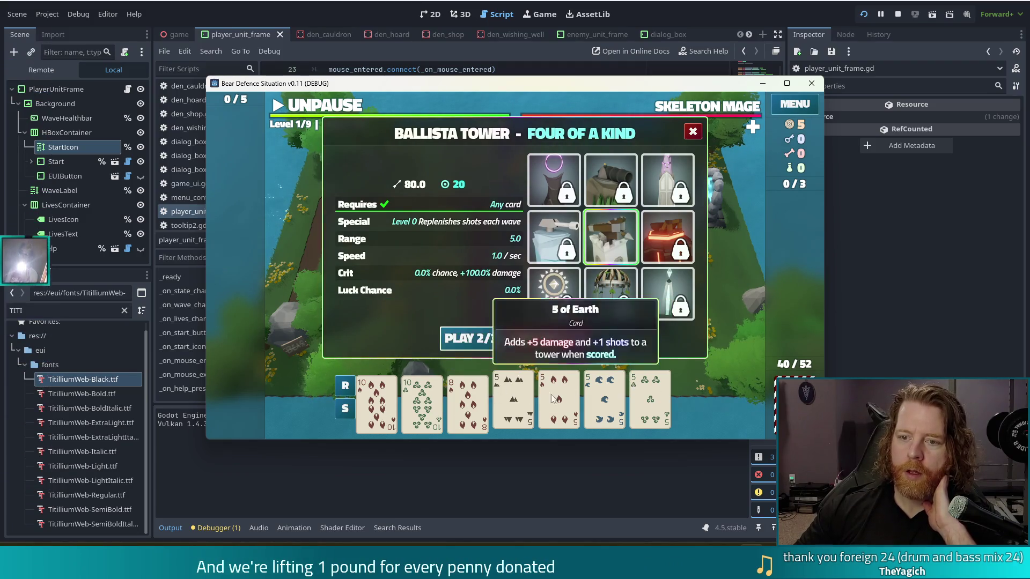
click(650, 402)
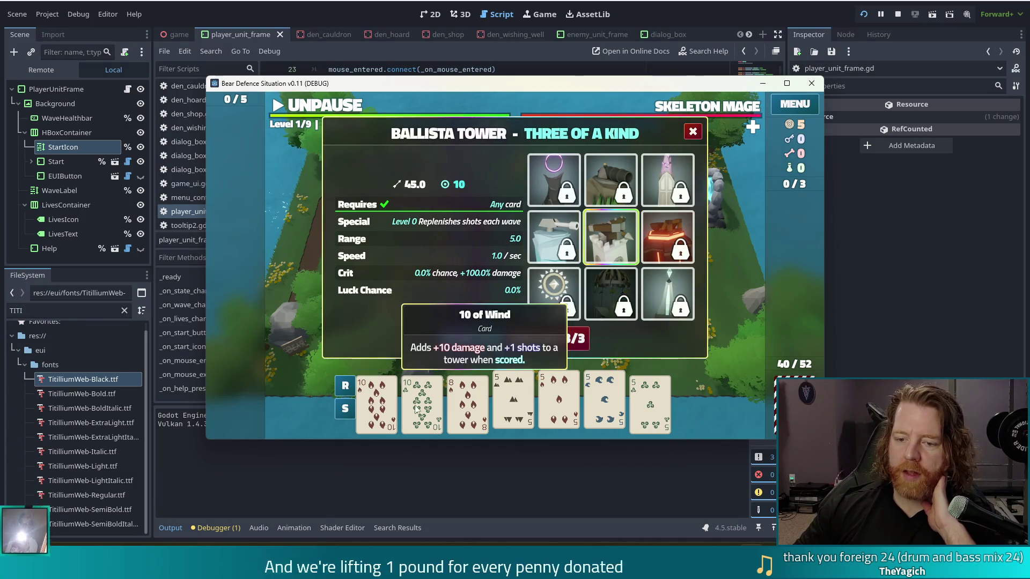
click(383, 406)
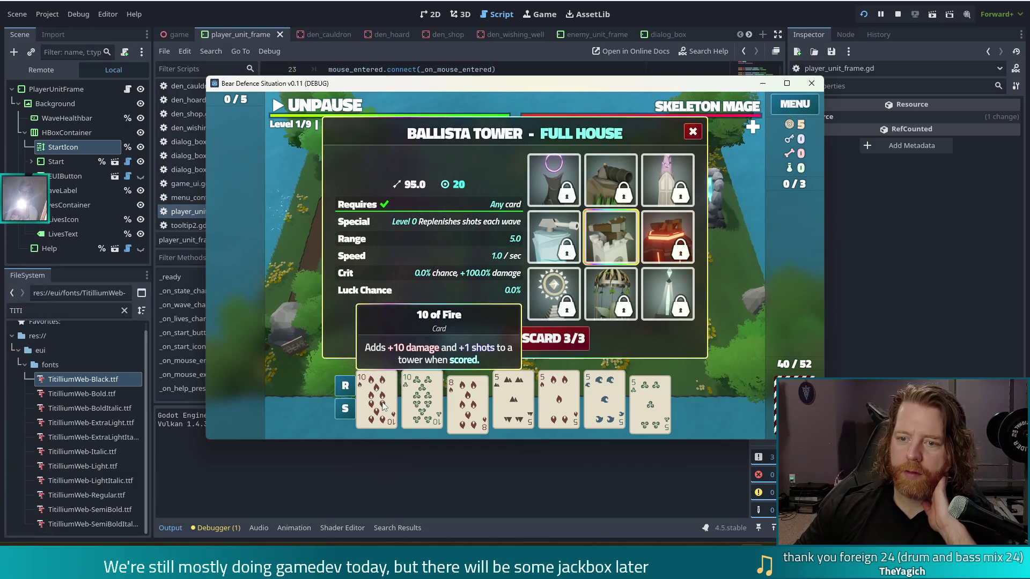
click(383, 406)
click(421, 400)
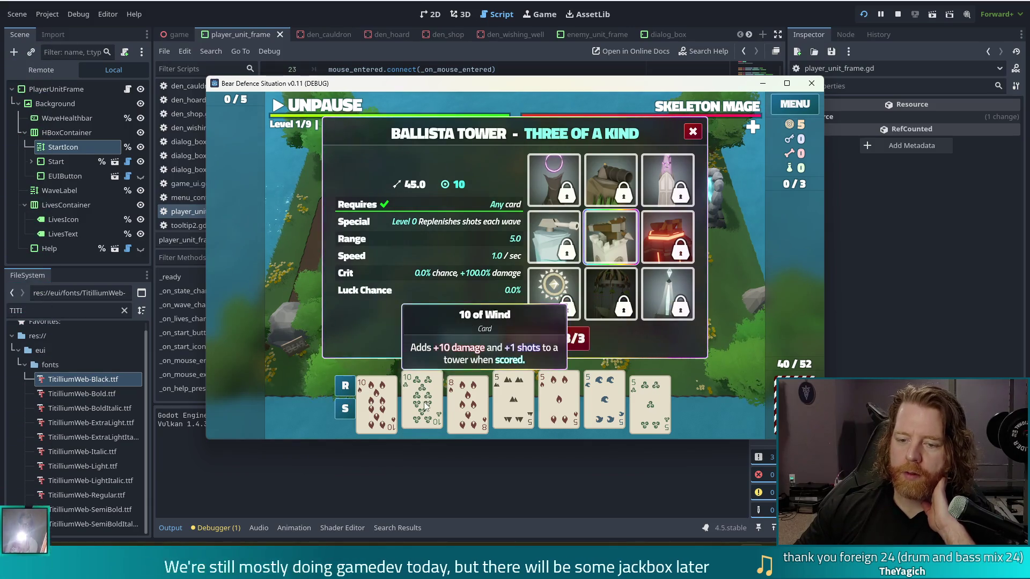
click(425, 406)
click(377, 403)
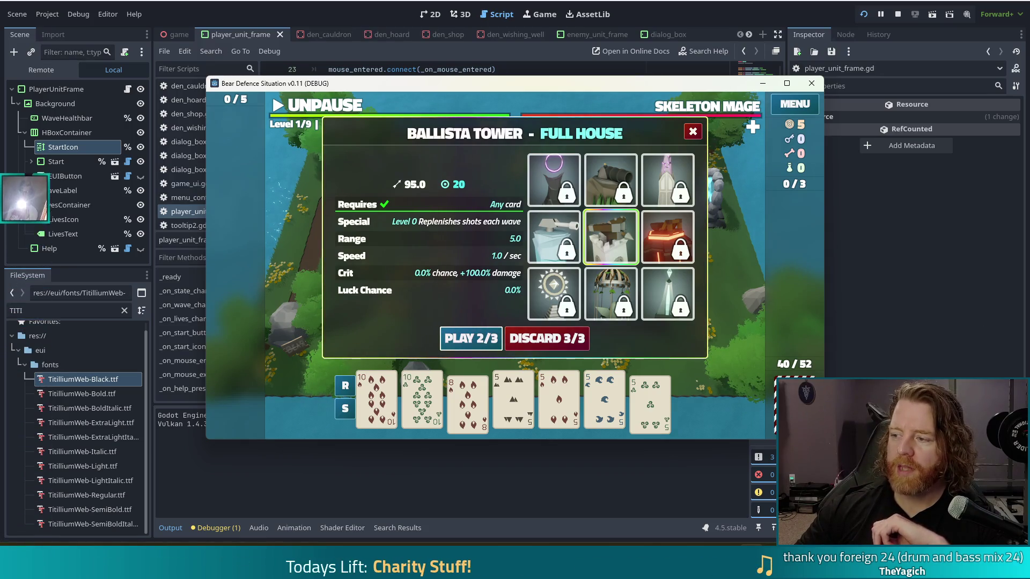
click(472, 345)
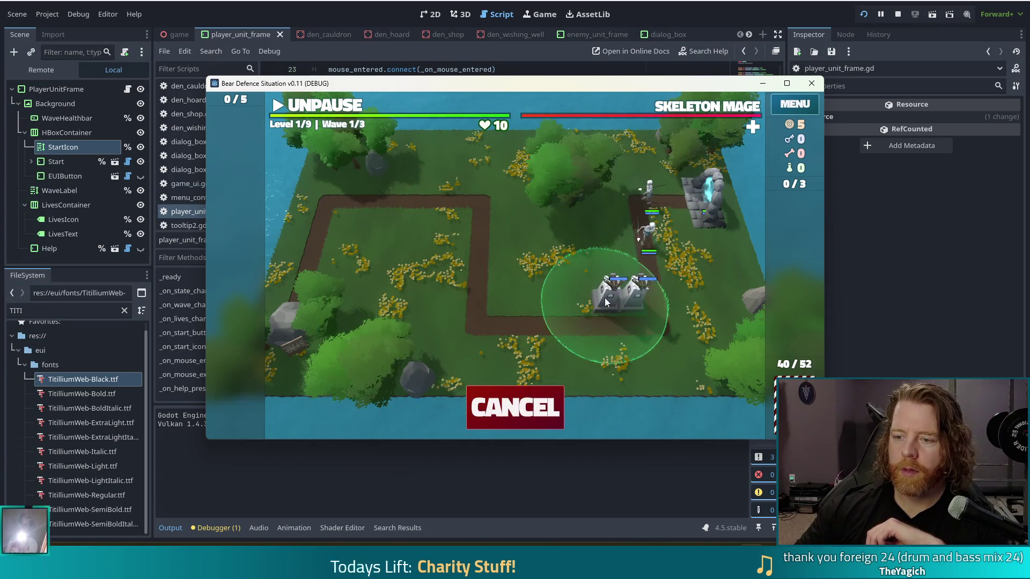
- Place the new tower beside the path and discard low cards, including the 4 of Fire and 3 of Earth
click(604, 297)
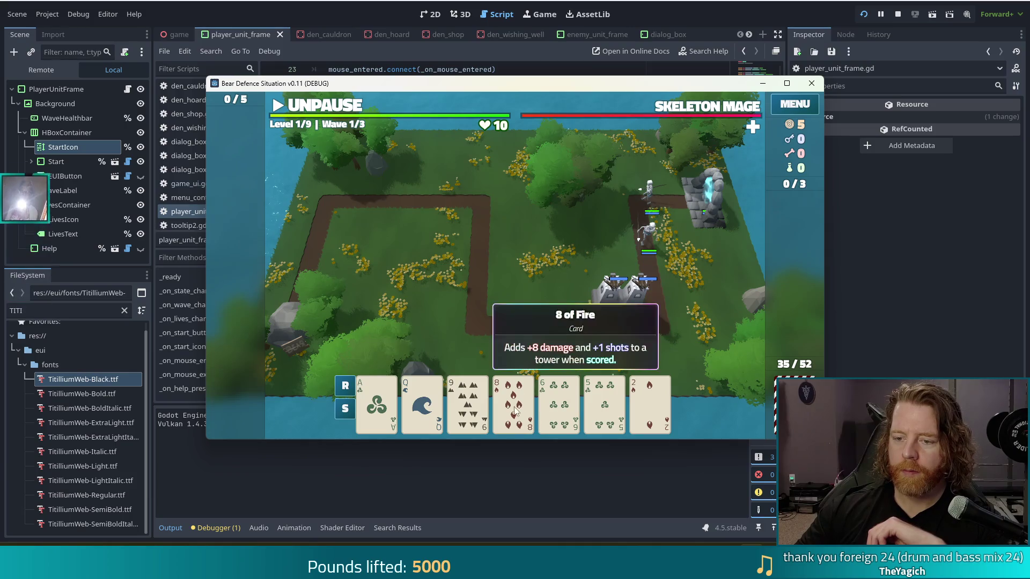
click(481, 413)
click(558, 403)
click(604, 402)
click(649, 399)
click(547, 339)
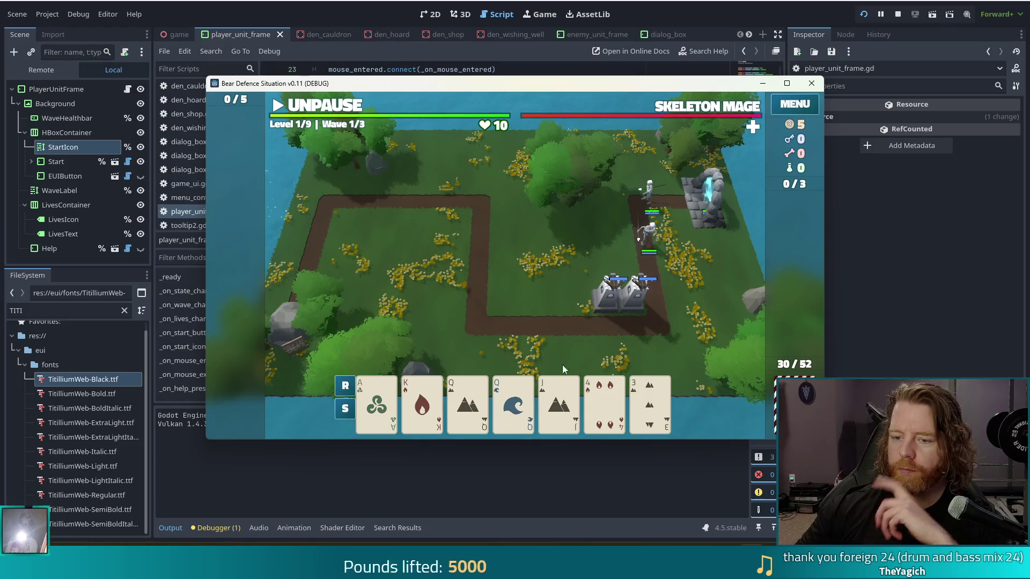
click(604, 402)
click(633, 383)
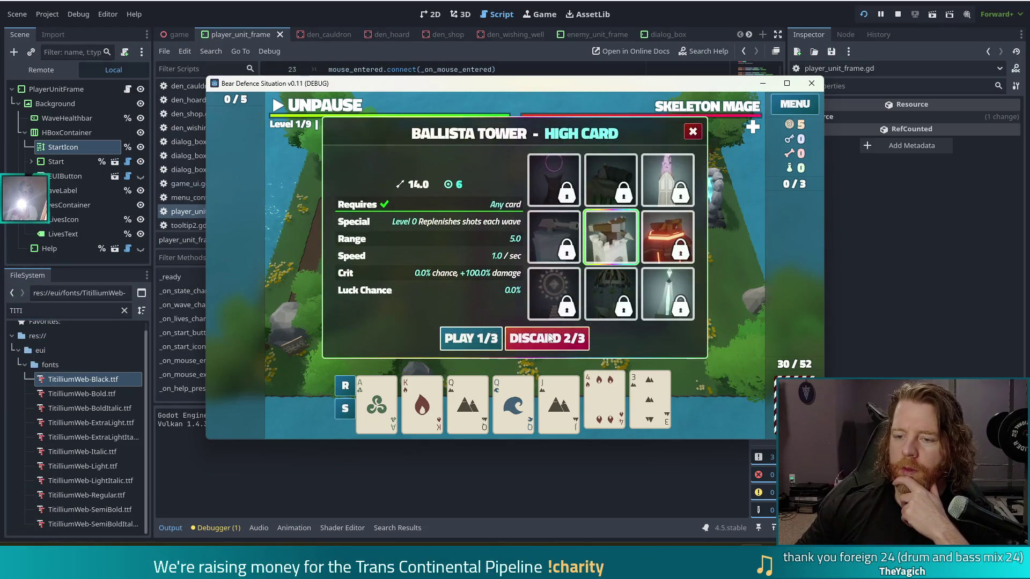
click(544, 337)
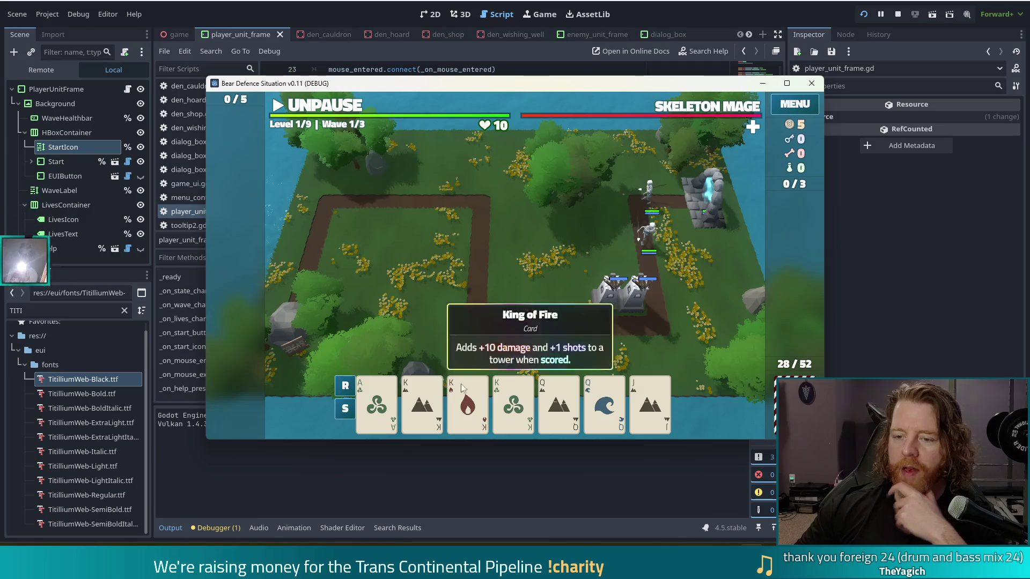
- Play three Kings and two Queens as a tower, place it near the path, and unpause the wave
click(423, 402)
click(467, 403)
click(513, 402)
click(562, 402)
click(605, 402)
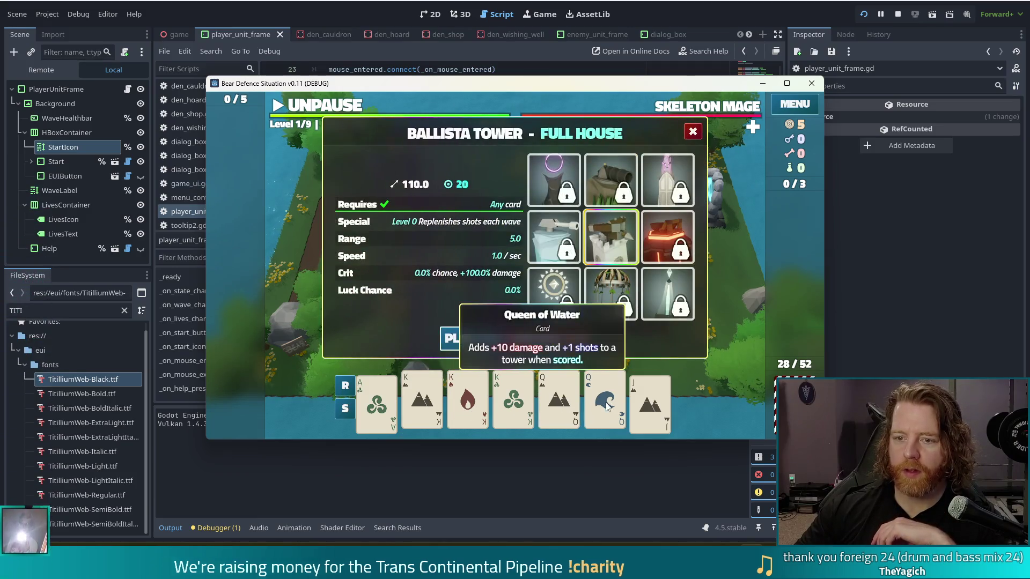
click(479, 336)
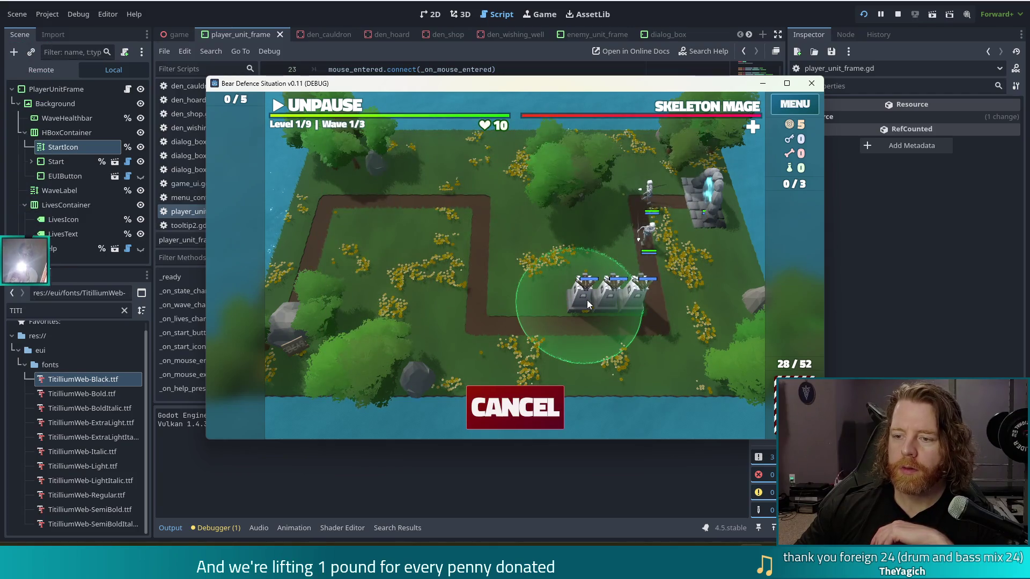
click(587, 300)
click(330, 110)
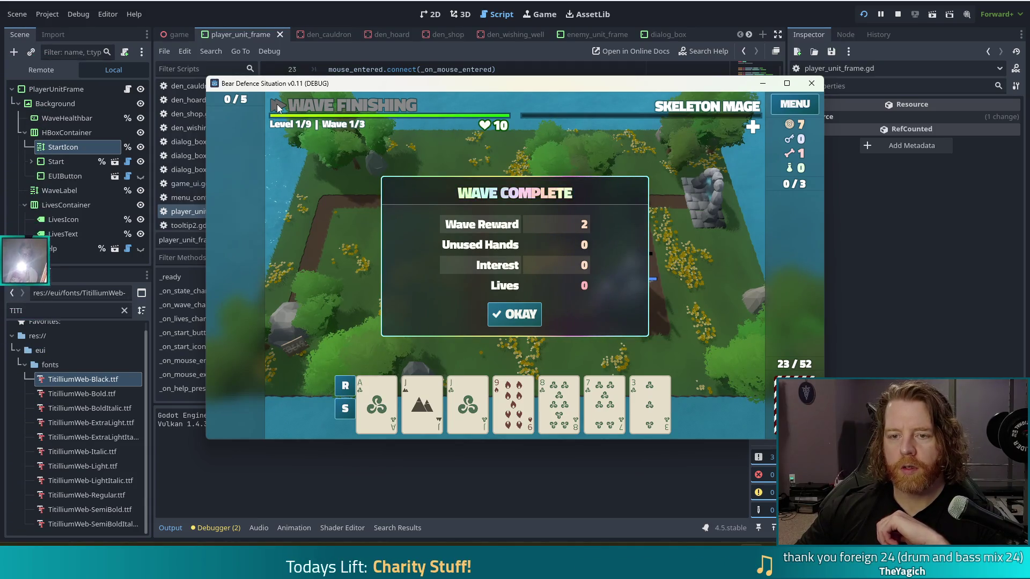
- Dismiss the wave 1 Wave Complete summary and start wave 2
click(519, 322)
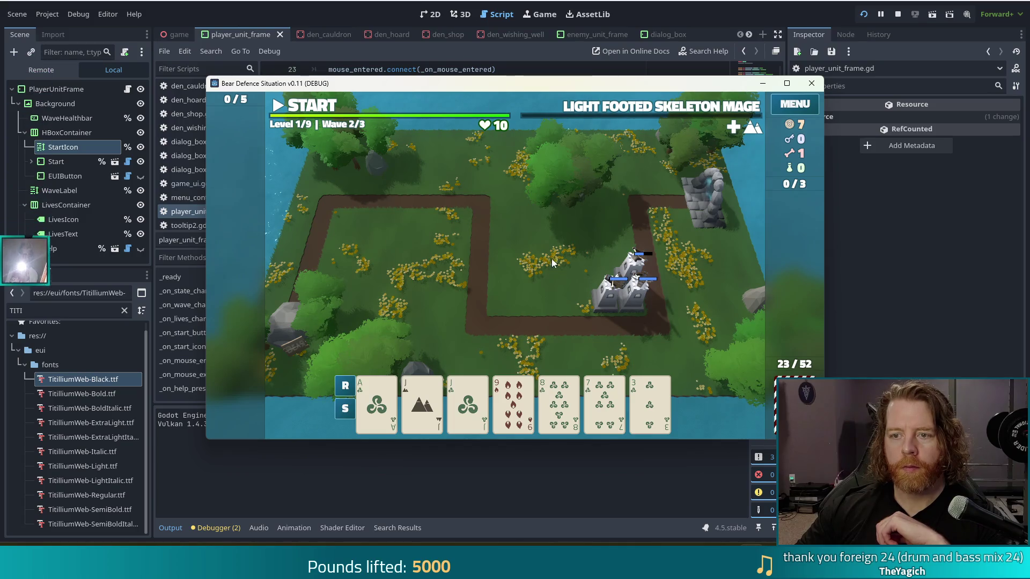
mouse_move(470, 113)
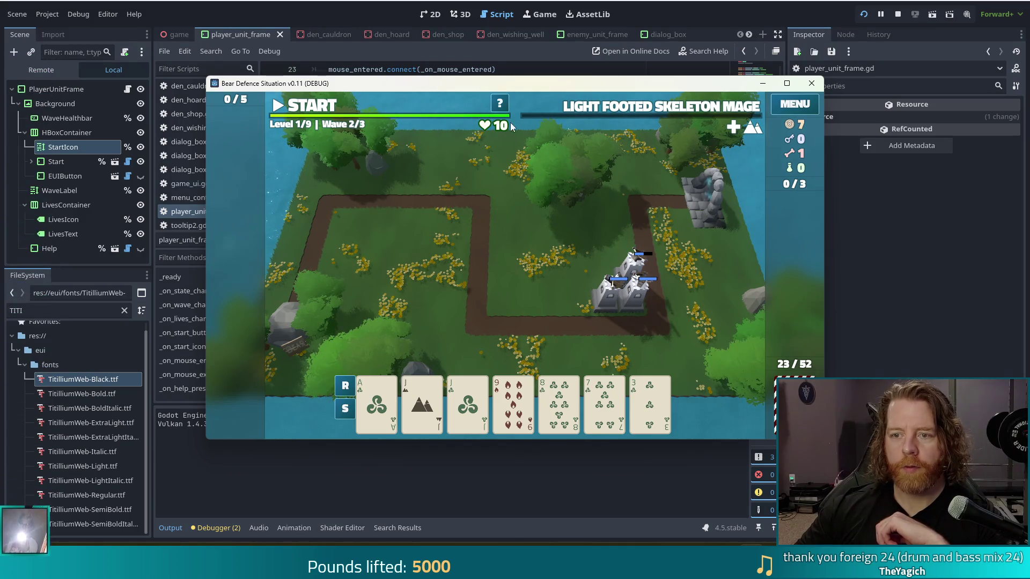
click(292, 108)
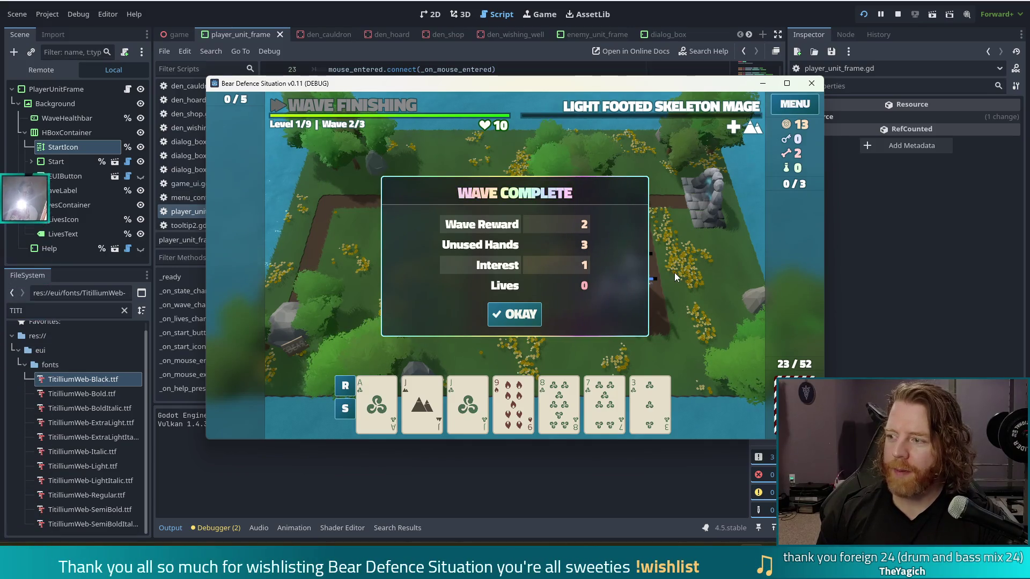
- Dismiss the wave 2 summary, start the next wave, and accept Game Over to return to the title
click(514, 315)
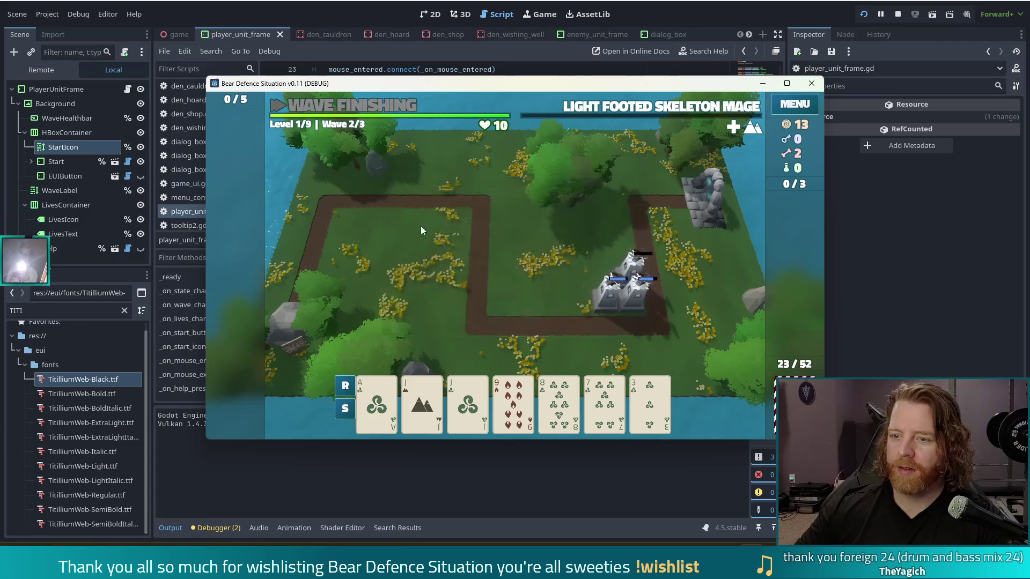
click(319, 115)
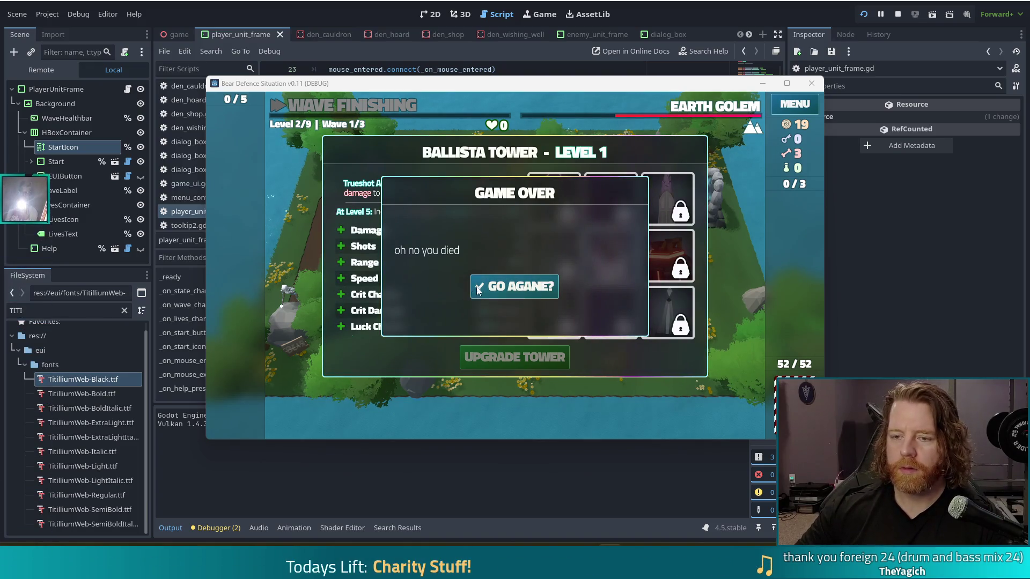
click(502, 285)
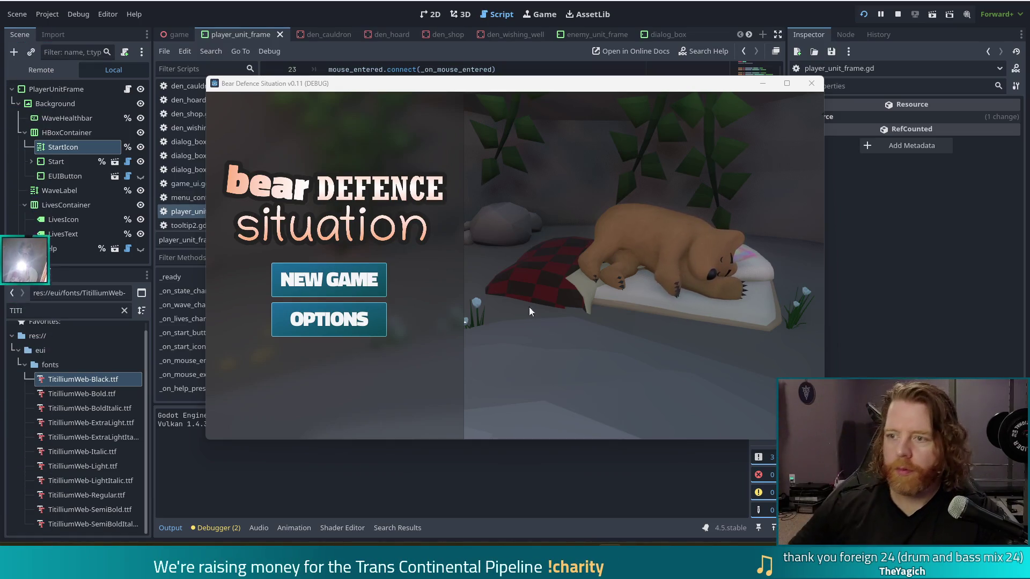
- Stop the running game from the editor toolbar
click(900, 14)
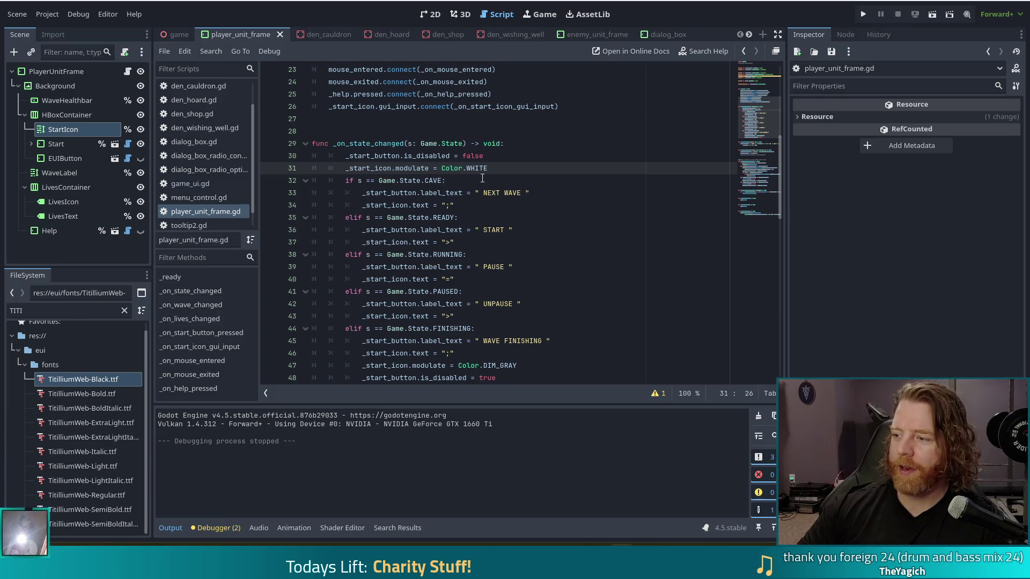
- Check the Color.WHITE documentation tooltip, then run the project again
mouse_move(482, 175)
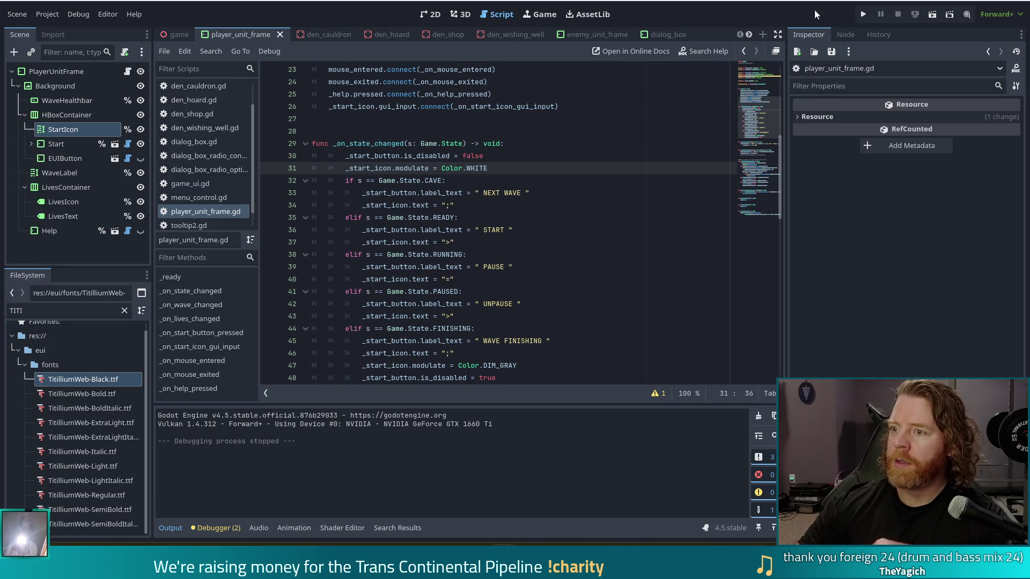
click(866, 19)
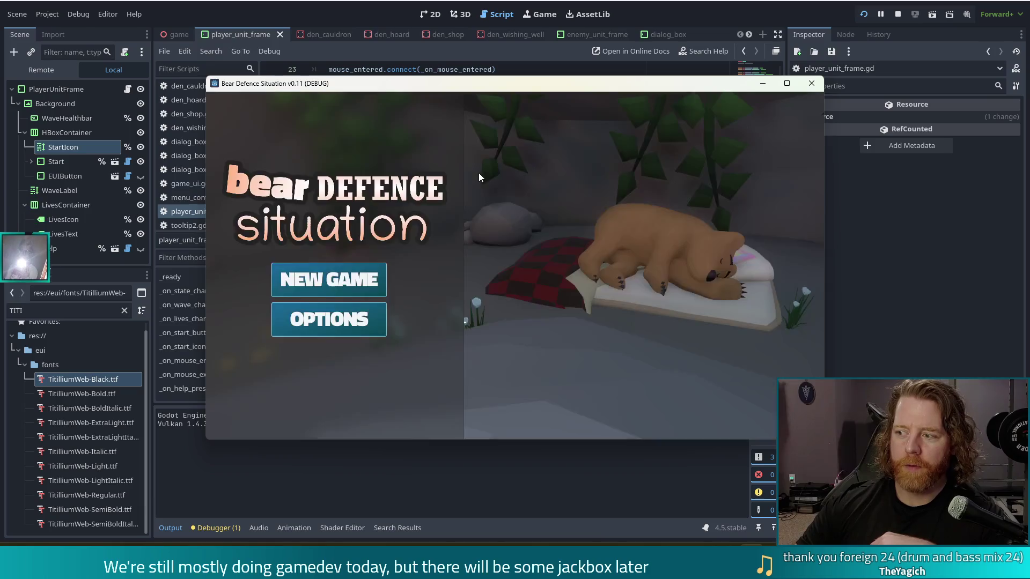
- Start a new game, read the help tutorial through its last page, and open the Wishing Well
click(316, 289)
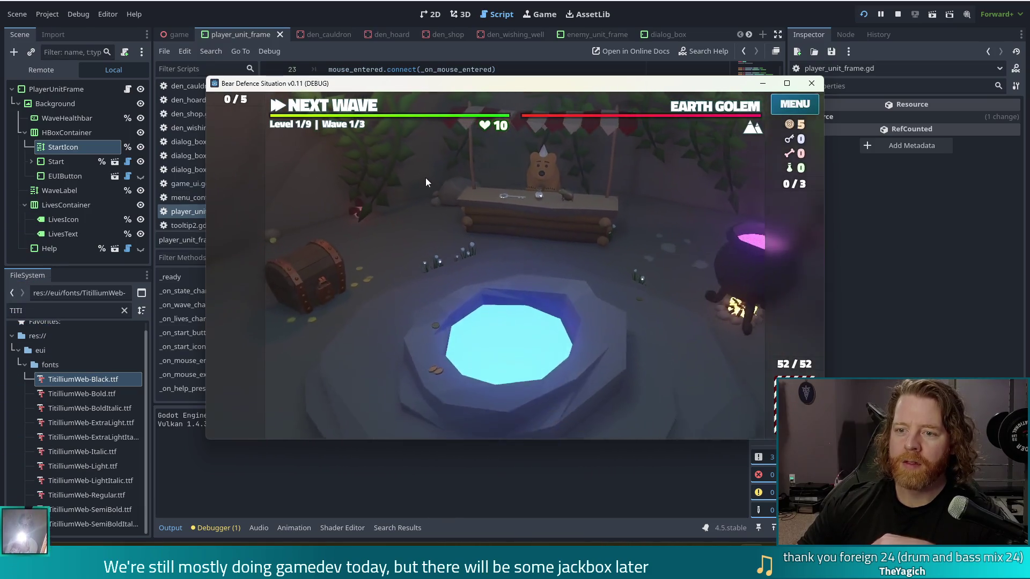
mouse_move(430, 104)
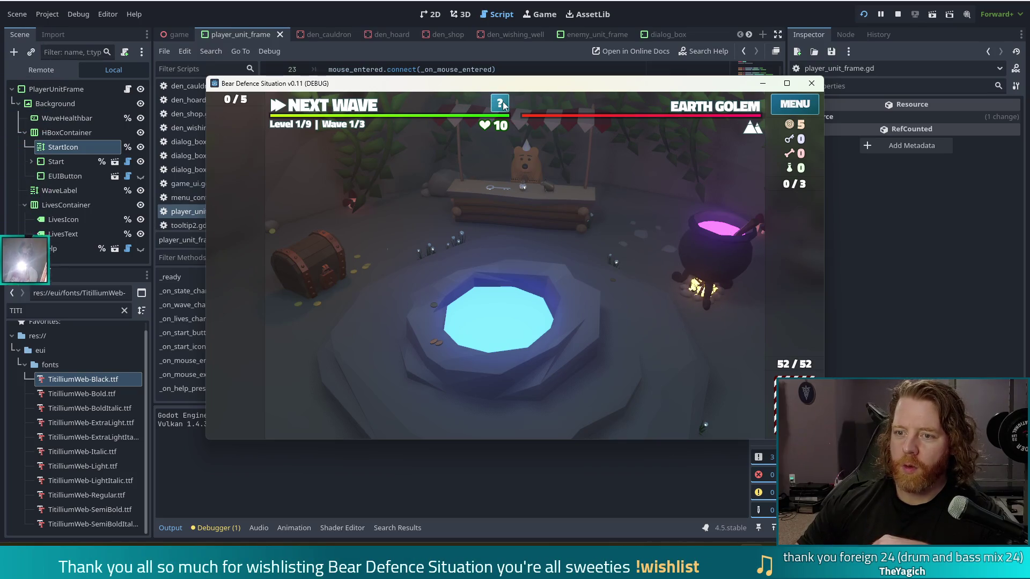
click(500, 102)
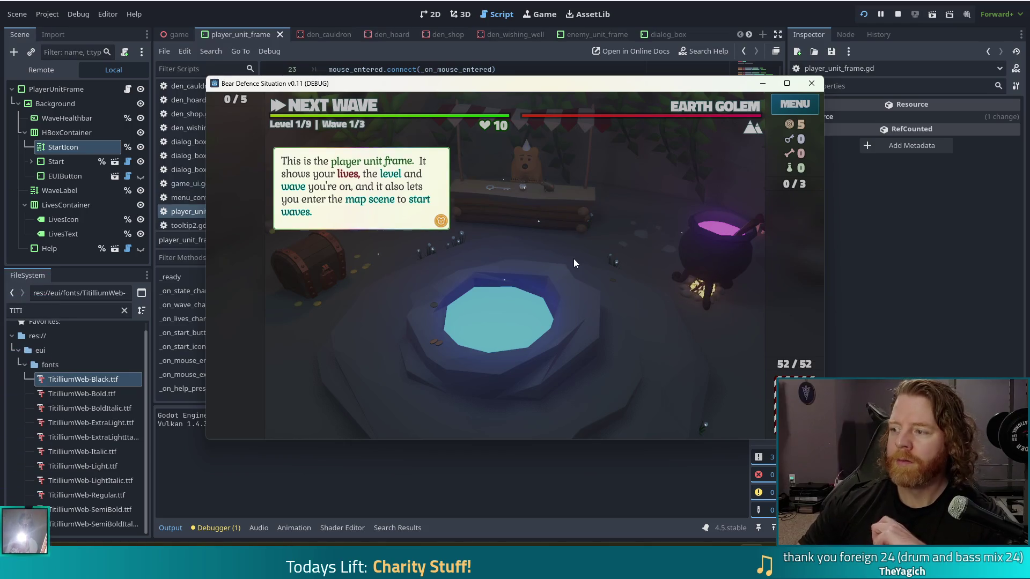
click(503, 187)
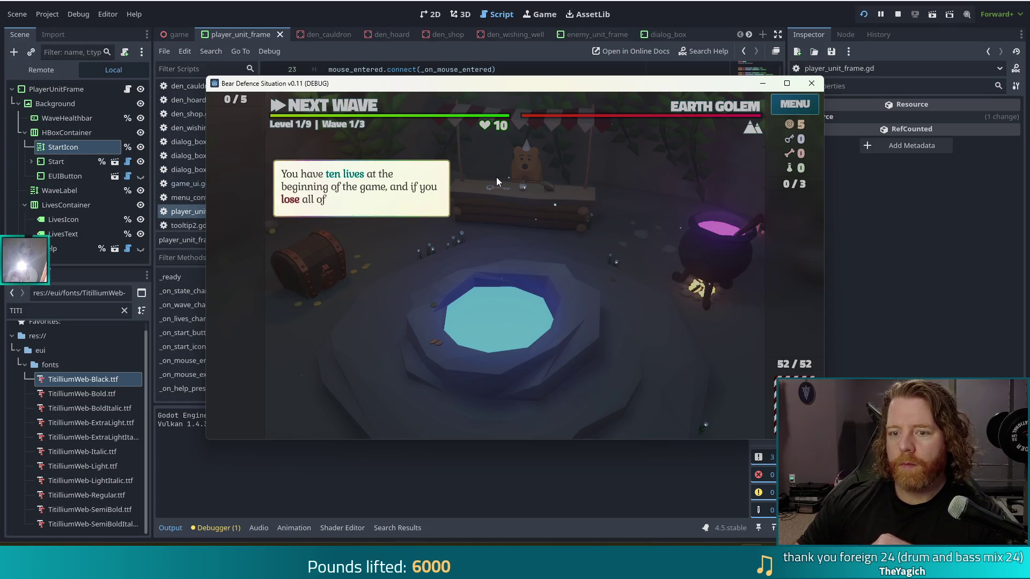
click(491, 175)
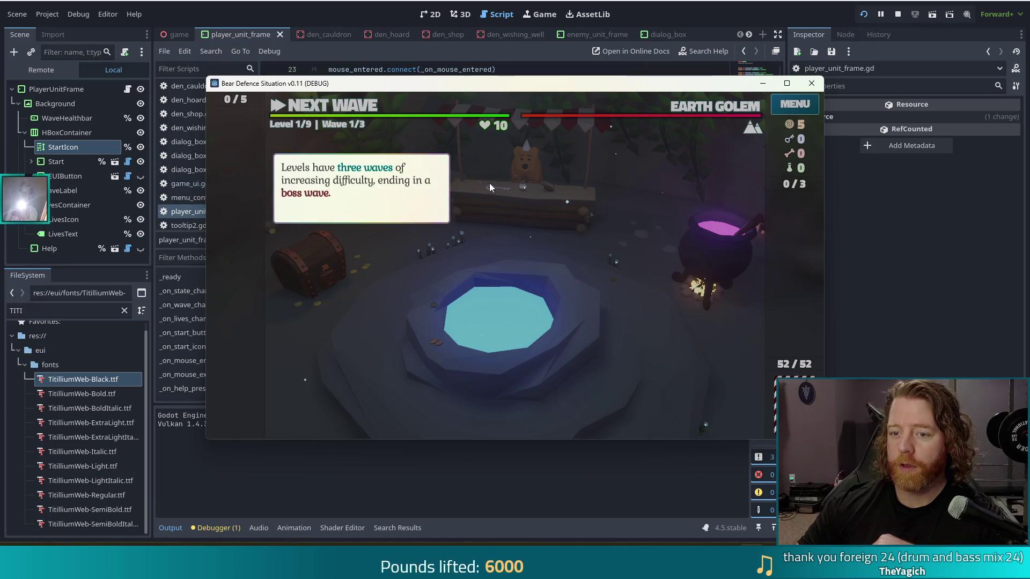
click(489, 183)
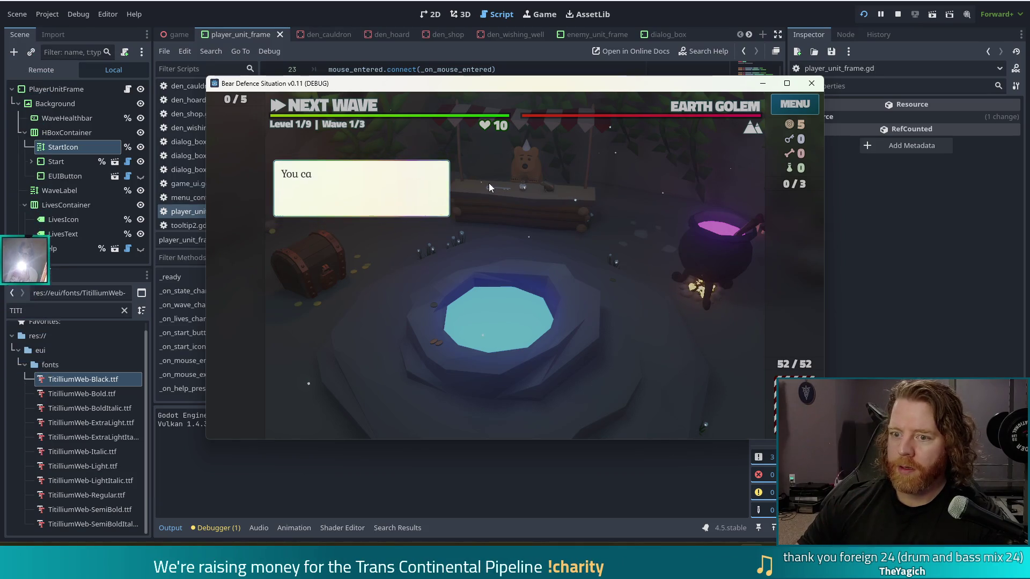
click(498, 188)
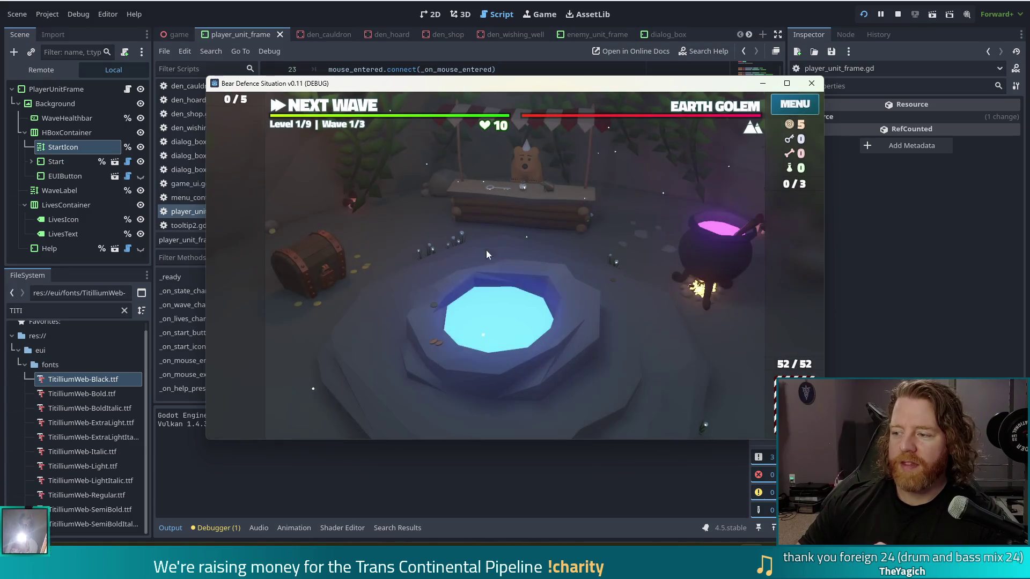
click(577, 312)
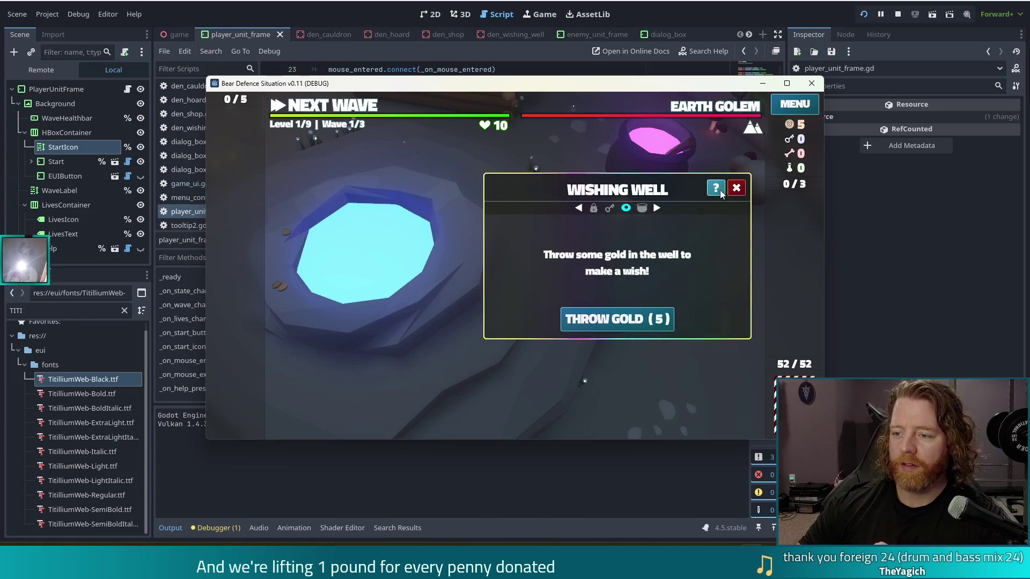
click(737, 188)
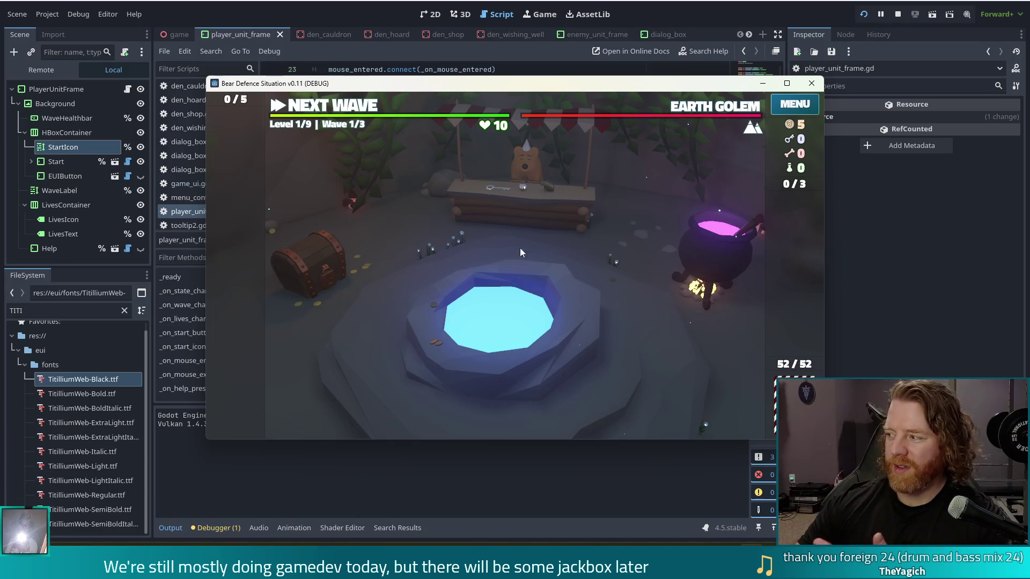
- Reveal the ? help buttons over the NEXT WAVE and enemy bars, move the game window, then stop the game
mouse_move(480, 108)
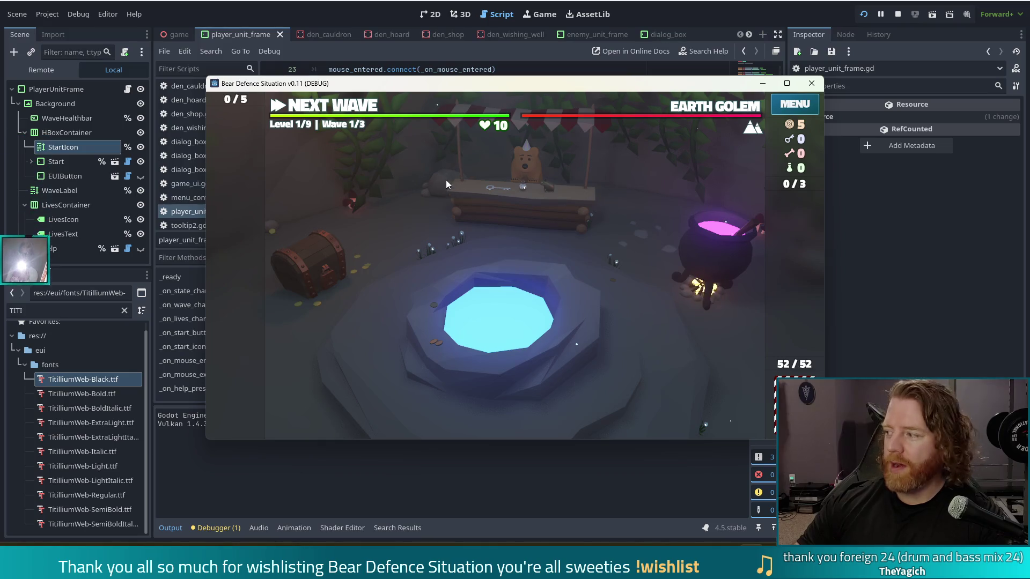
mouse_move(567, 132)
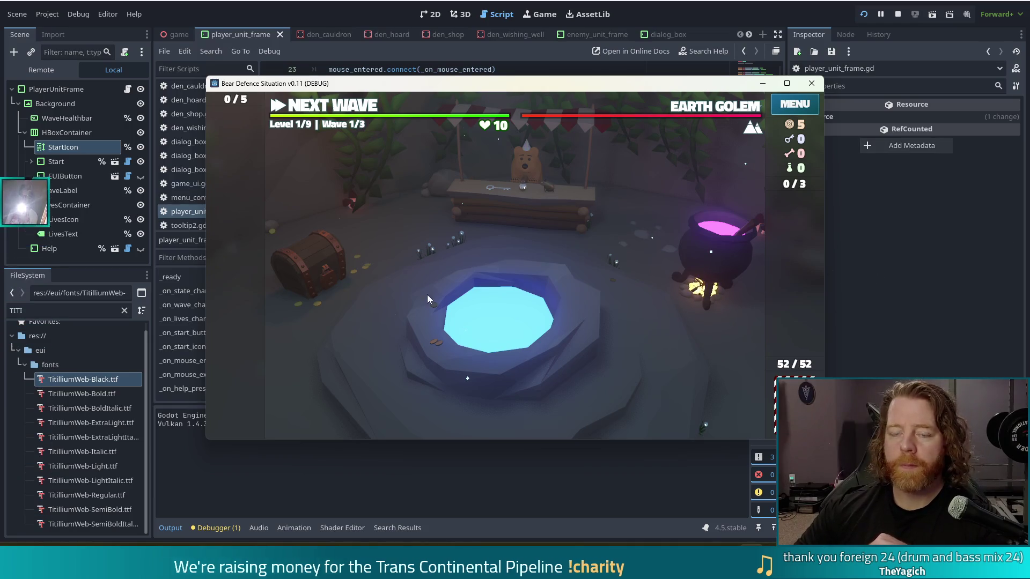
mouse_move(419, 118)
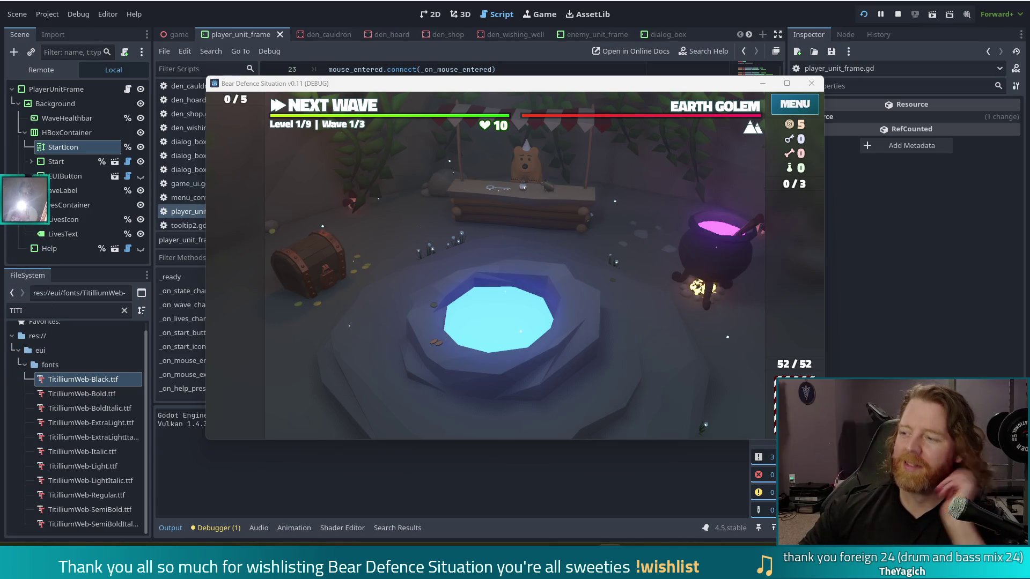
mouse_move(549, 109)
drag(574, 90, 533, 78)
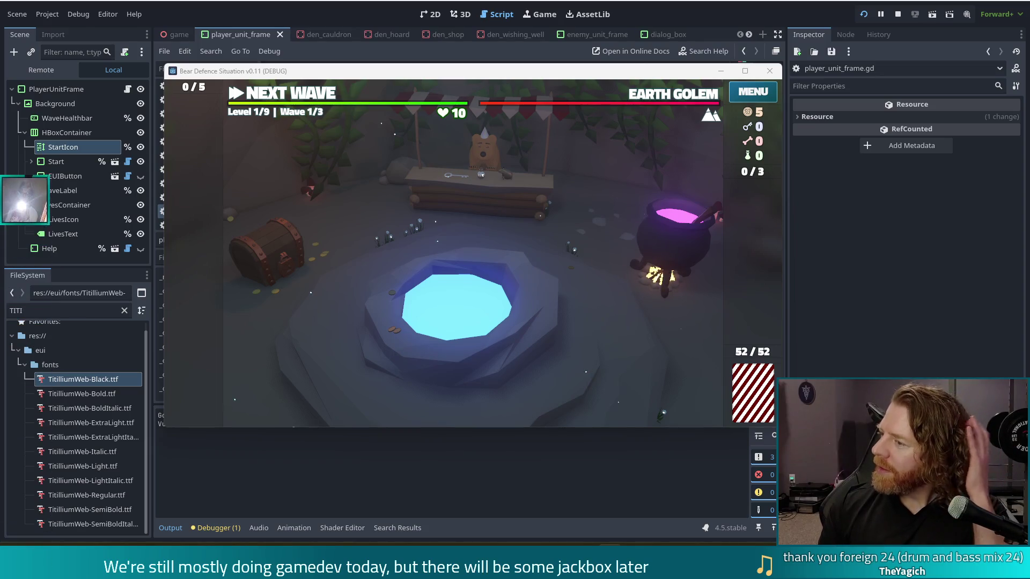
mouse_move(527, 114)
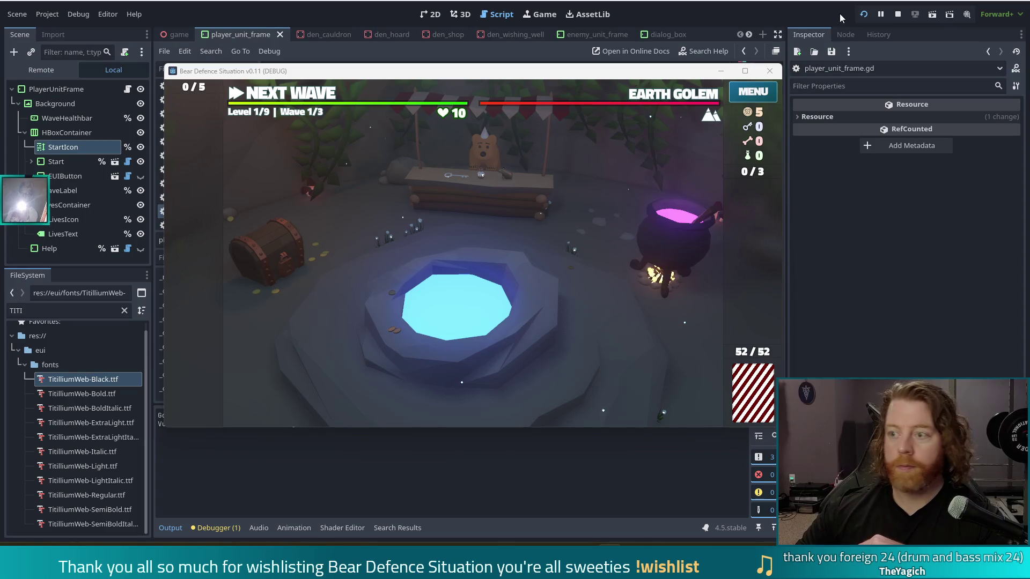
click(898, 14)
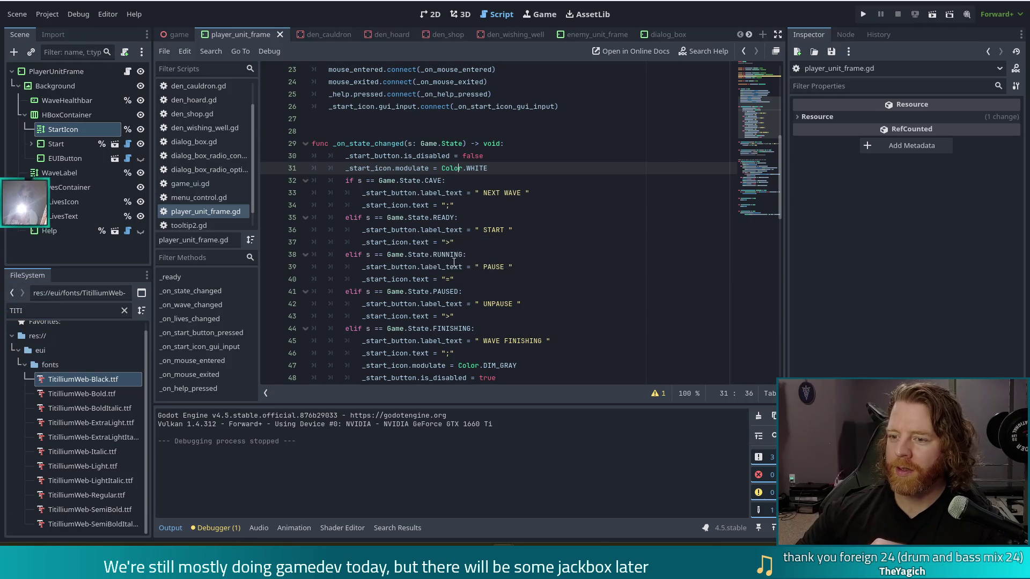
- Review the NEXT WAVE label, CAVE state icon and START label lines in player_unit_frame.gd
click(536, 193)
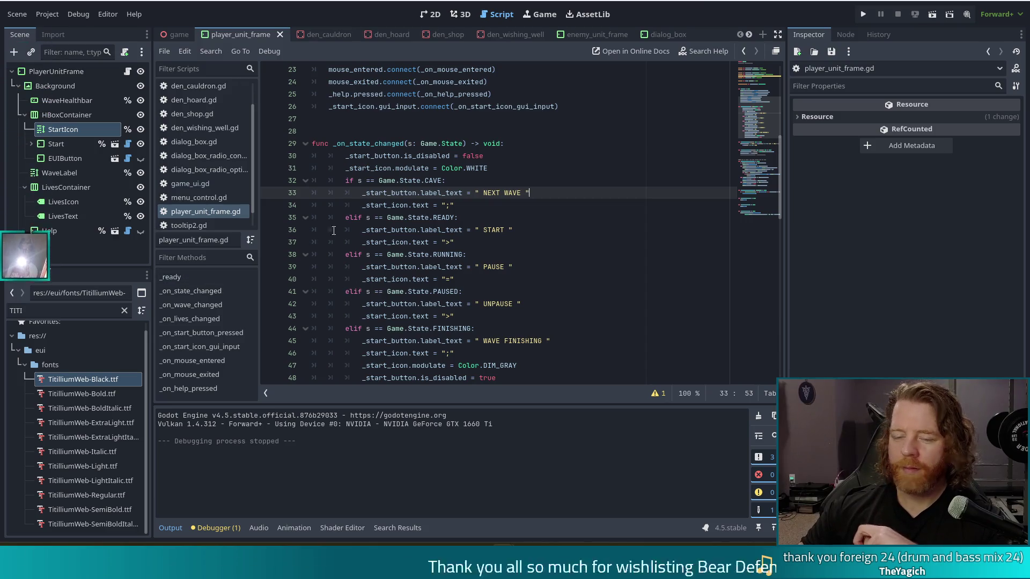
click(455, 205)
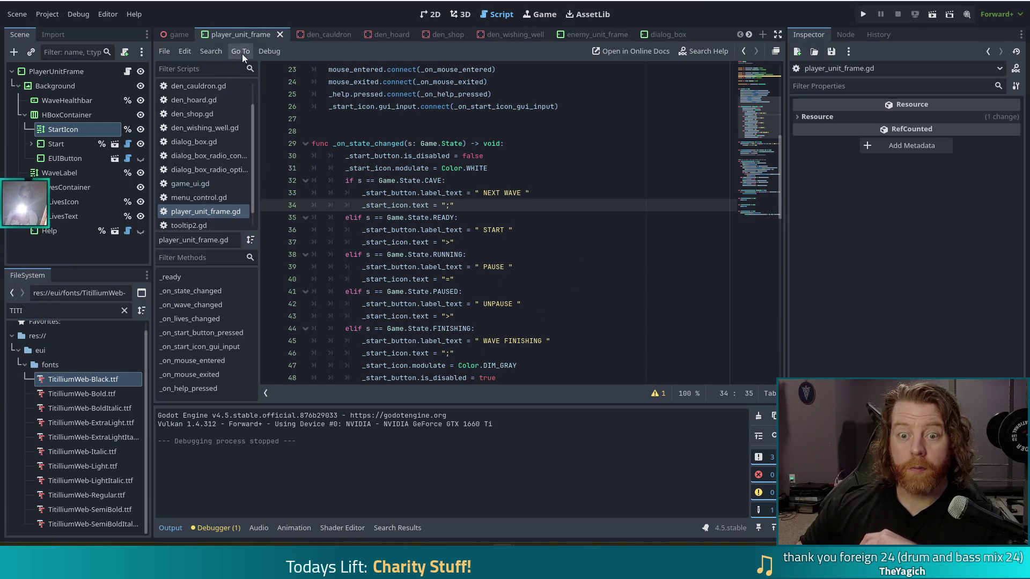
click(451, 230)
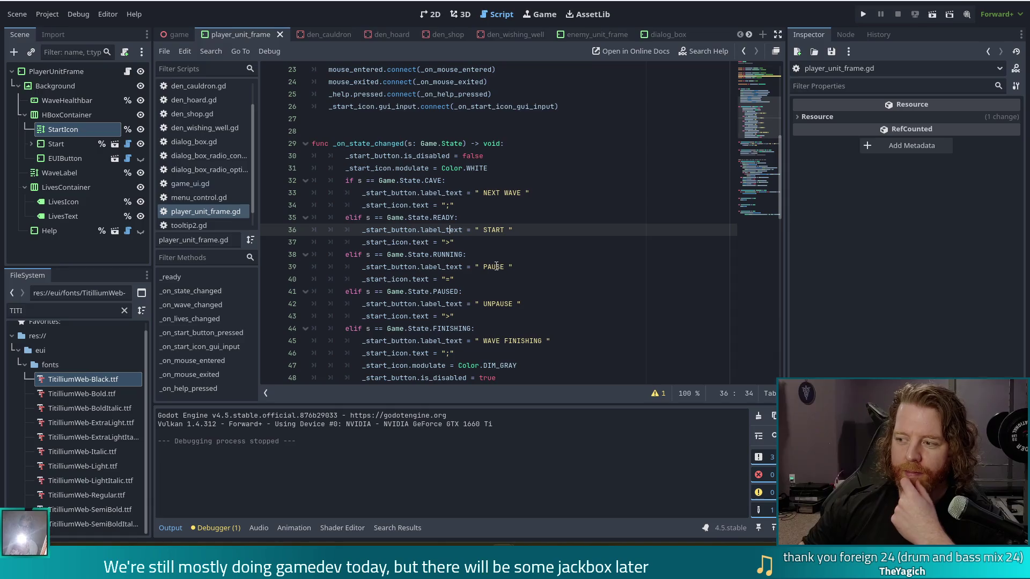
scroll(538, 290, down, 4)
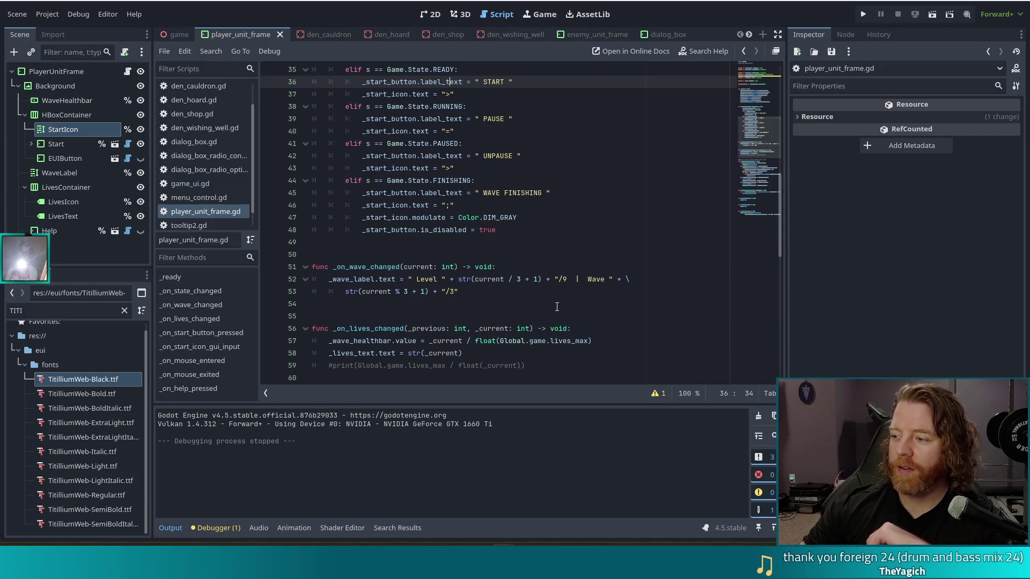
- Jump to the _on_mouse_entered method through the Filter Methods list
scroll(436, 239, down, 5)
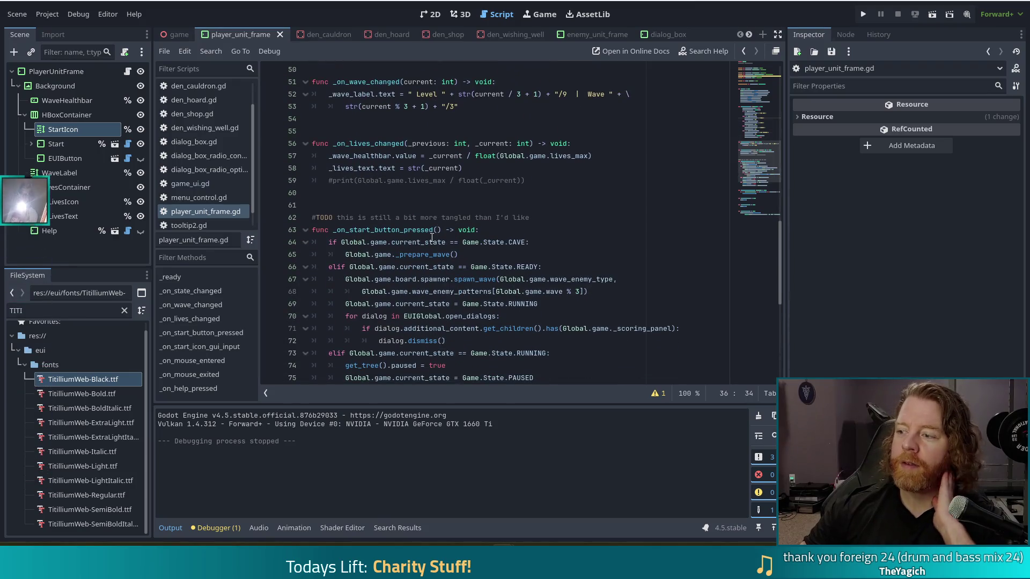
scroll(428, 236, up, 3)
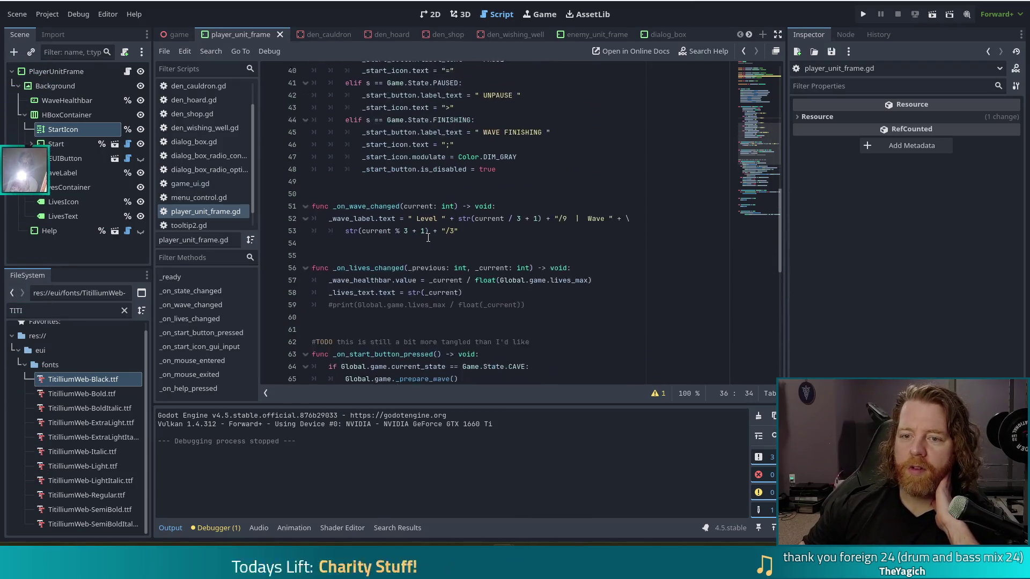
click(187, 361)
click(479, 234)
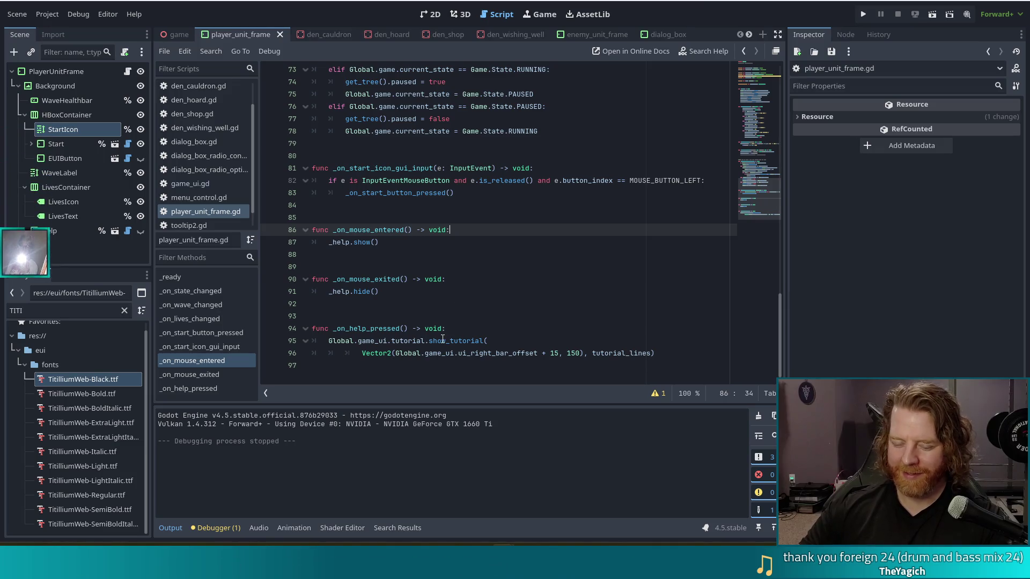
- Go from the _help.show() line to the end of the _on_mouse_exited header
mouse_move(443, 339)
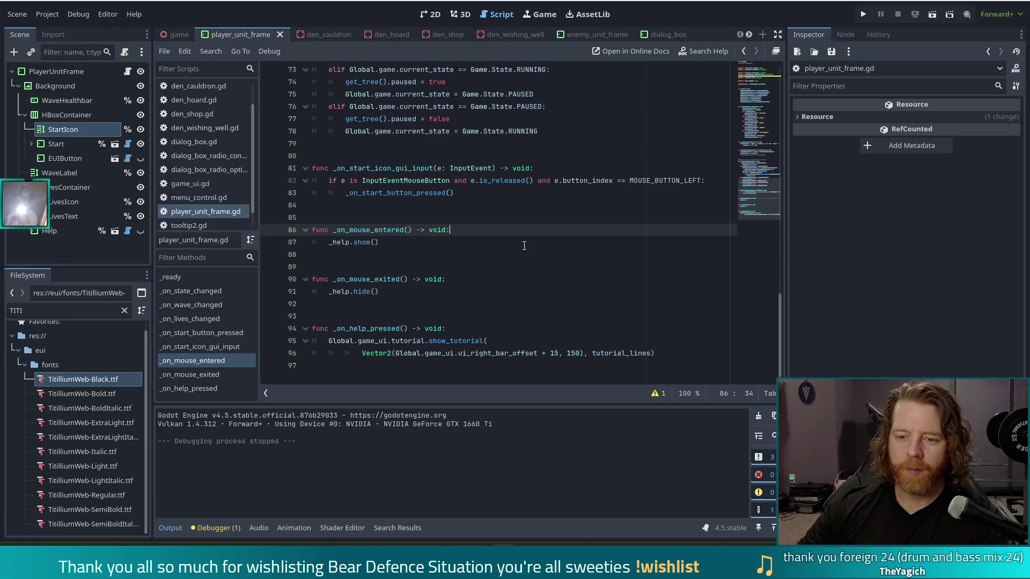
click(431, 239)
click(402, 291)
click(466, 278)
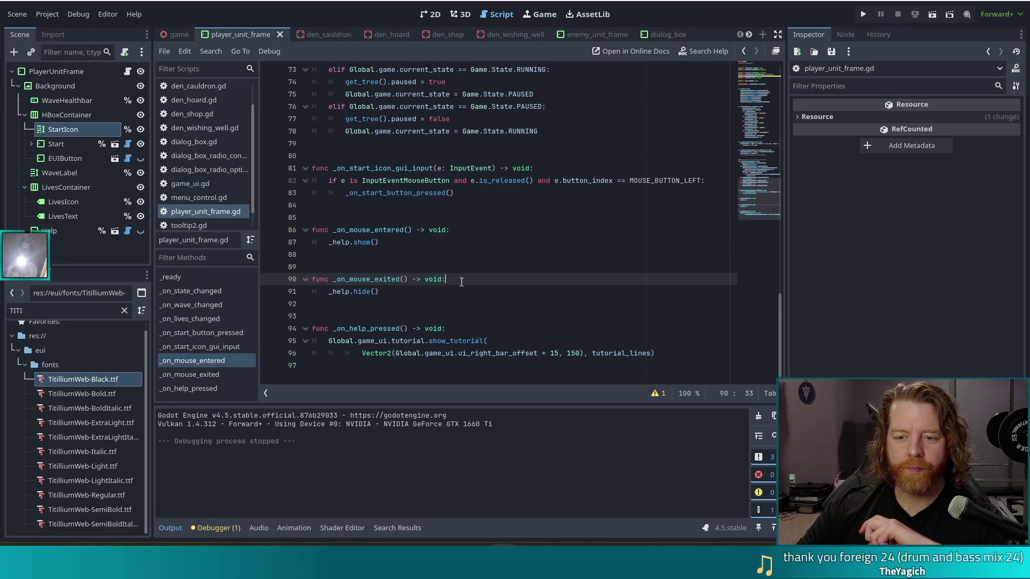
- Add create_tween().tween_property(_help, "modulate", Color.TRANSPARENT, 0.5) as a new line in _on_mouse_exited
key(Return)
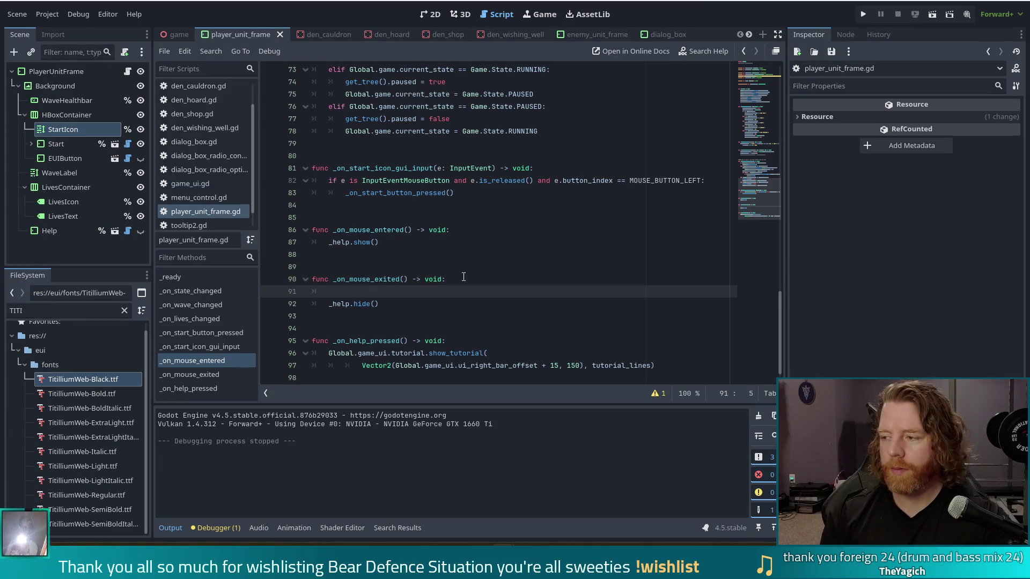
text(create_tween().)
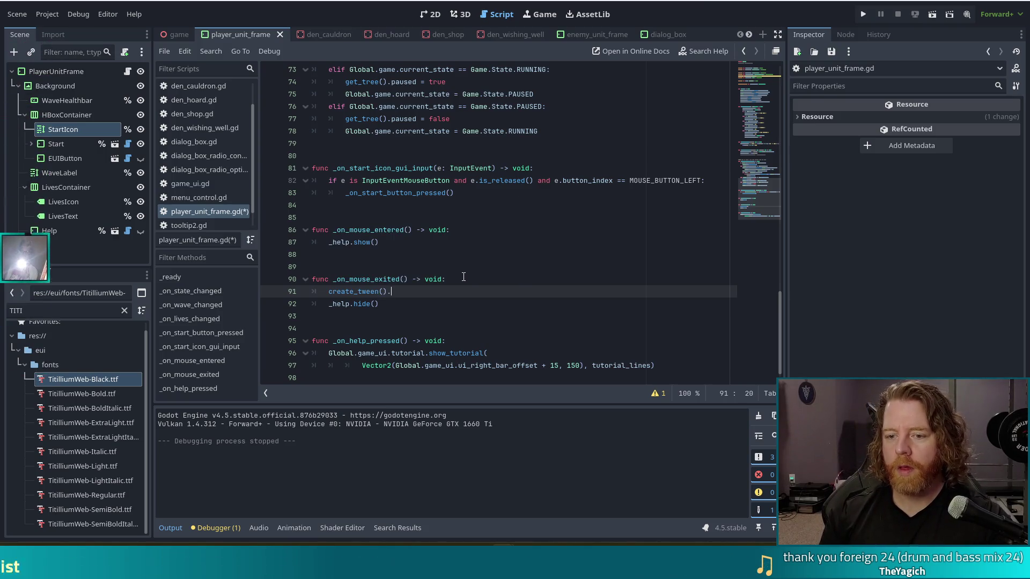
text(t)
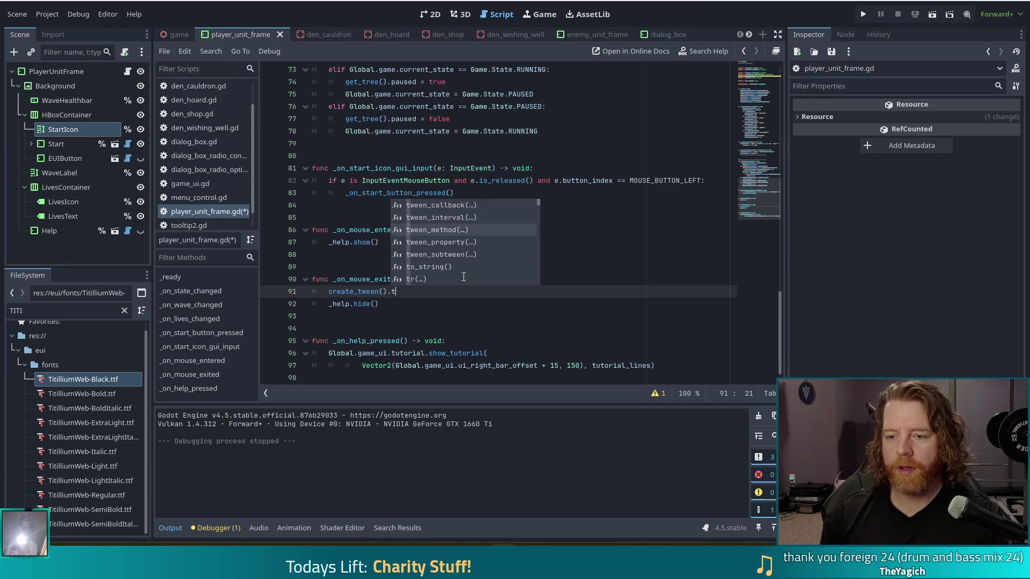
text(ween_p)
key(Return)
text(_)
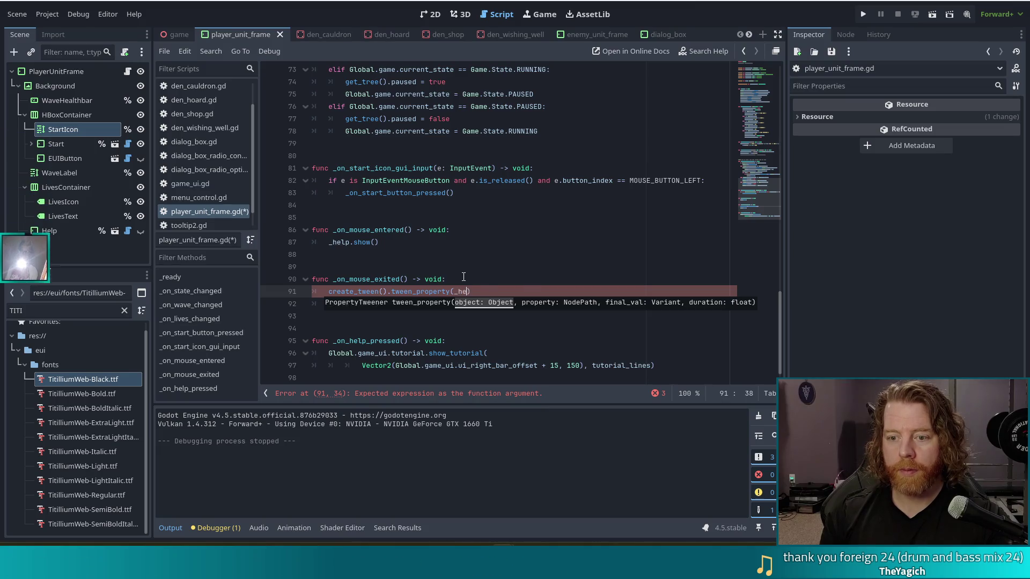
text(he)
key(Return)
text(, "mo)
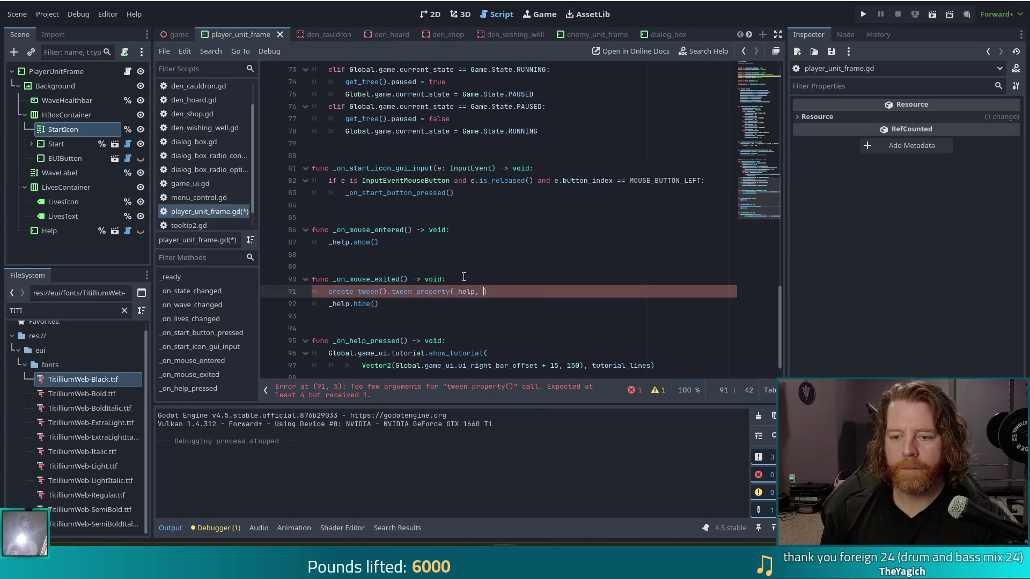
key(Return)
text(, Colo)
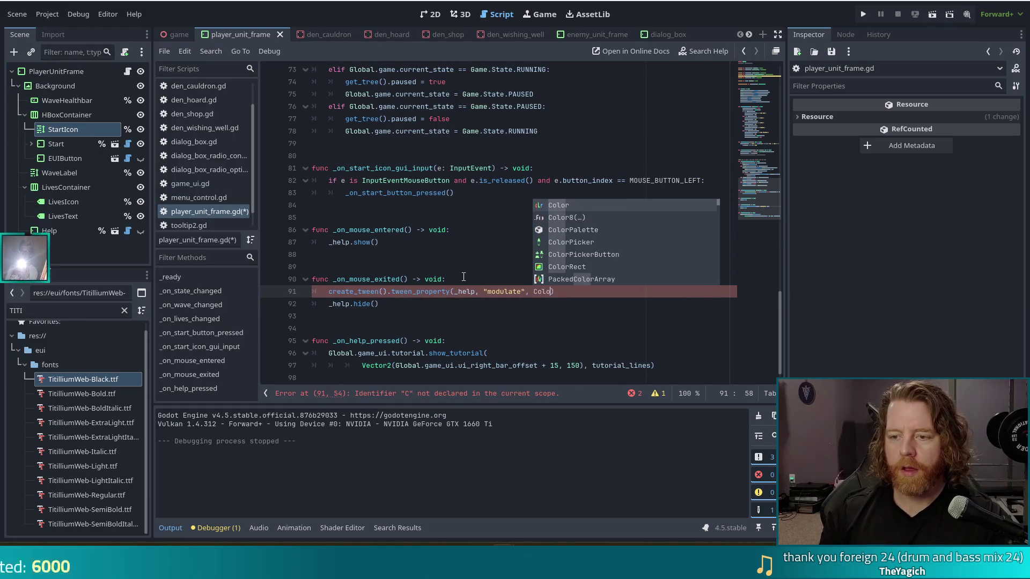
text(r.tran)
key(Return)
text(, 0.5)
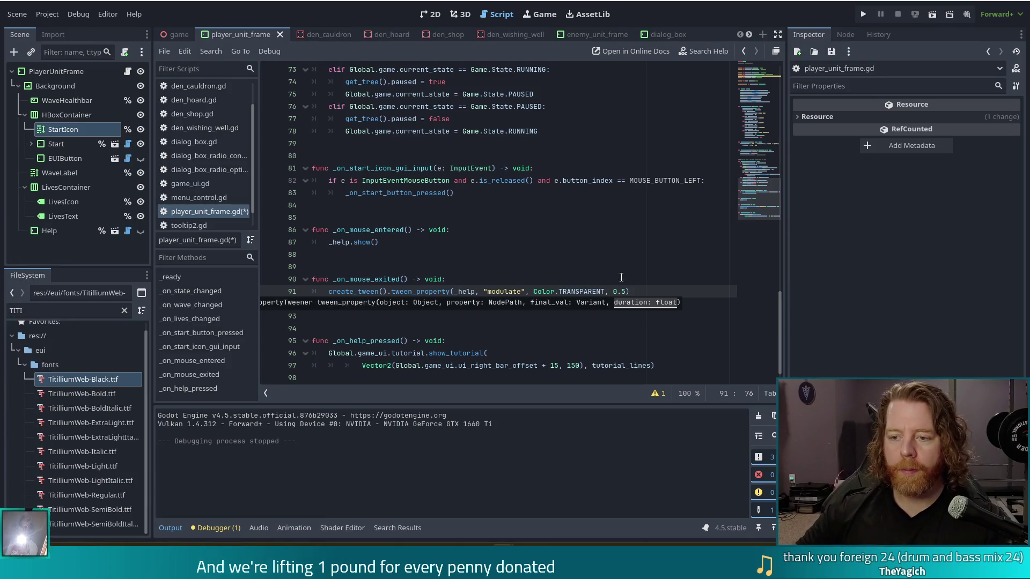
text())
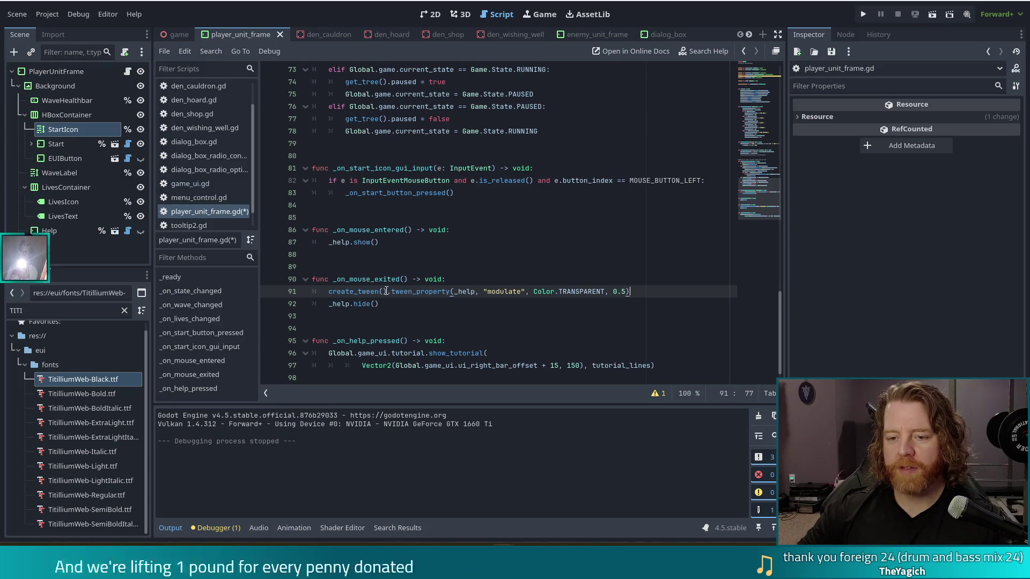
click(458, 229)
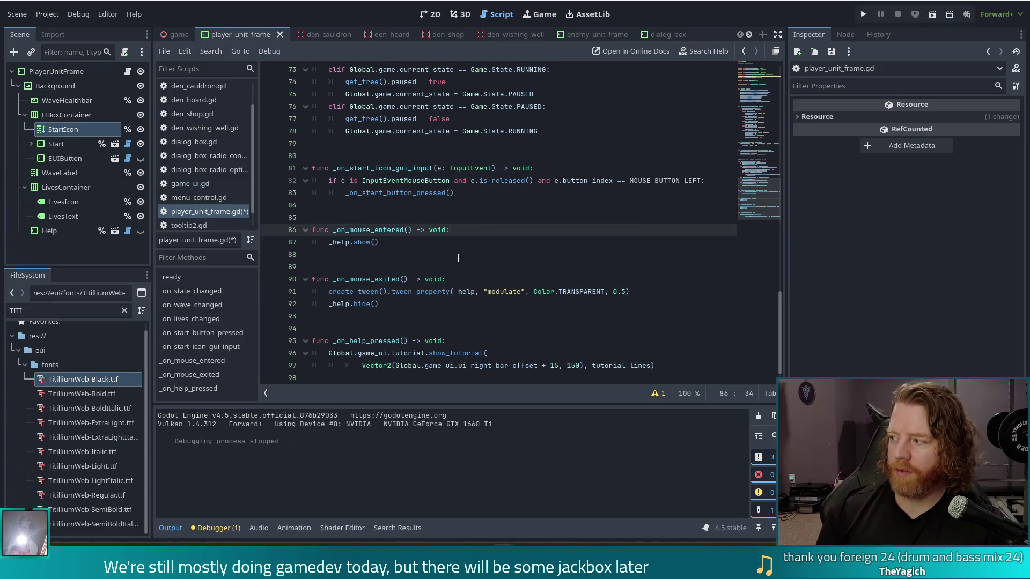